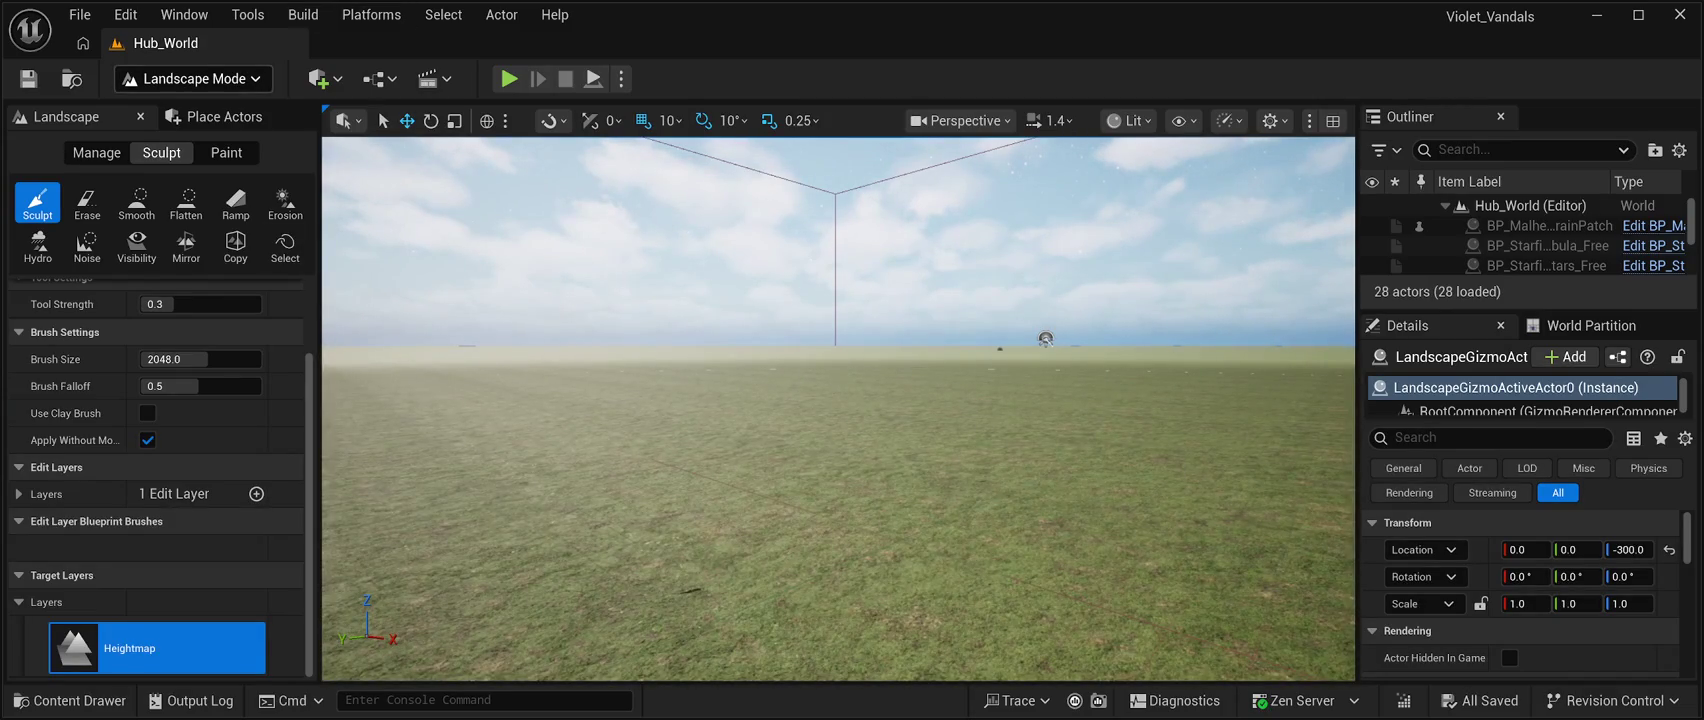
Exit Landscape Mode back to Selection Mode with Shift+1 so the Place Actors panel returns.
key("shift+1")
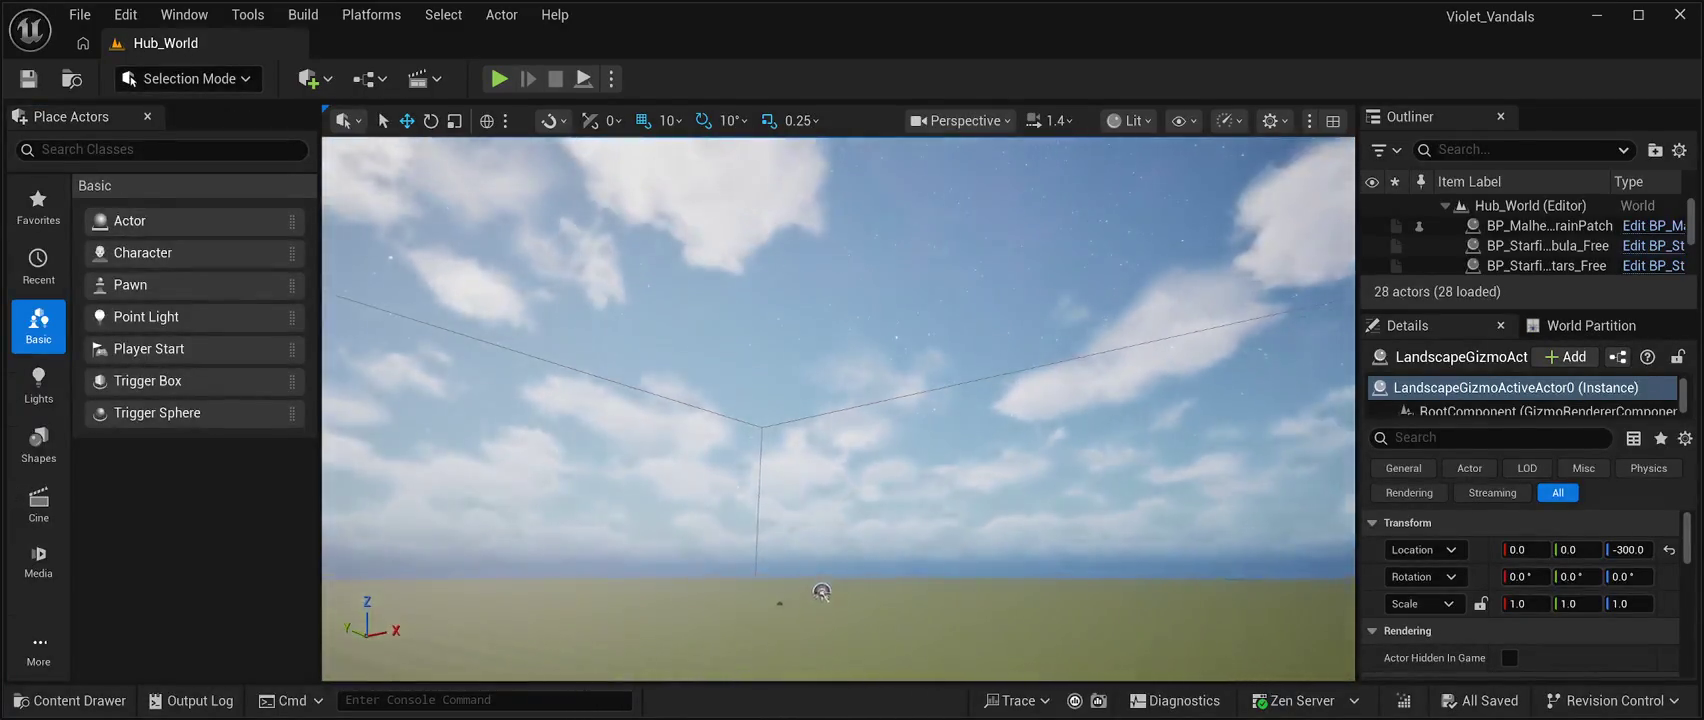
Tilt the camera down onto the grassy landscape and enlarge the Outliner to list all 28 actors.
mouse_move(821, 592)
left_mouse_down()
mouse_move(810, 548)
mouse_move(901, 430)
mouse_move(856, 383)
left_mouse_up()
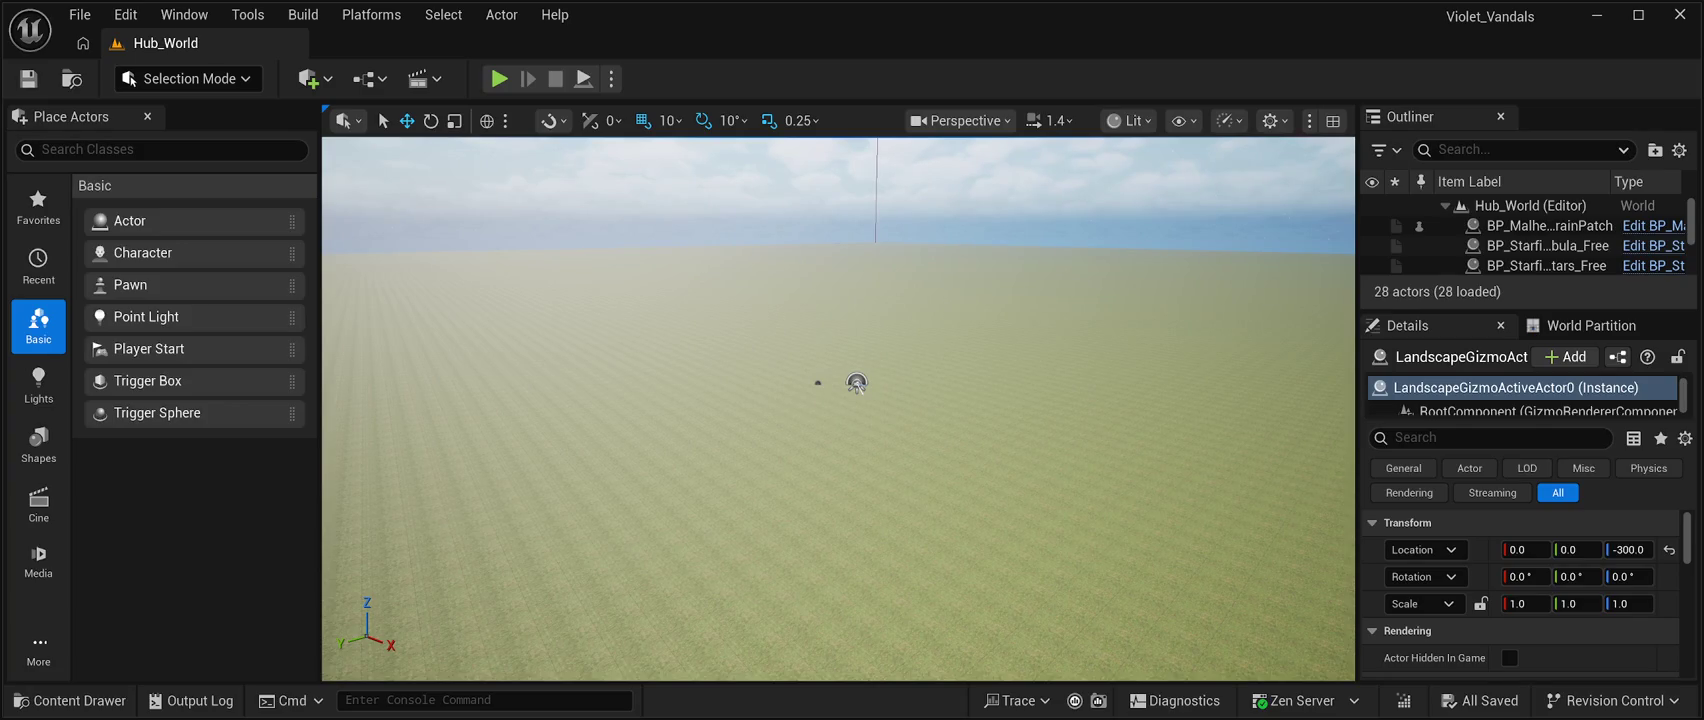
left_click_drag(1530, 311, 1530, 507)
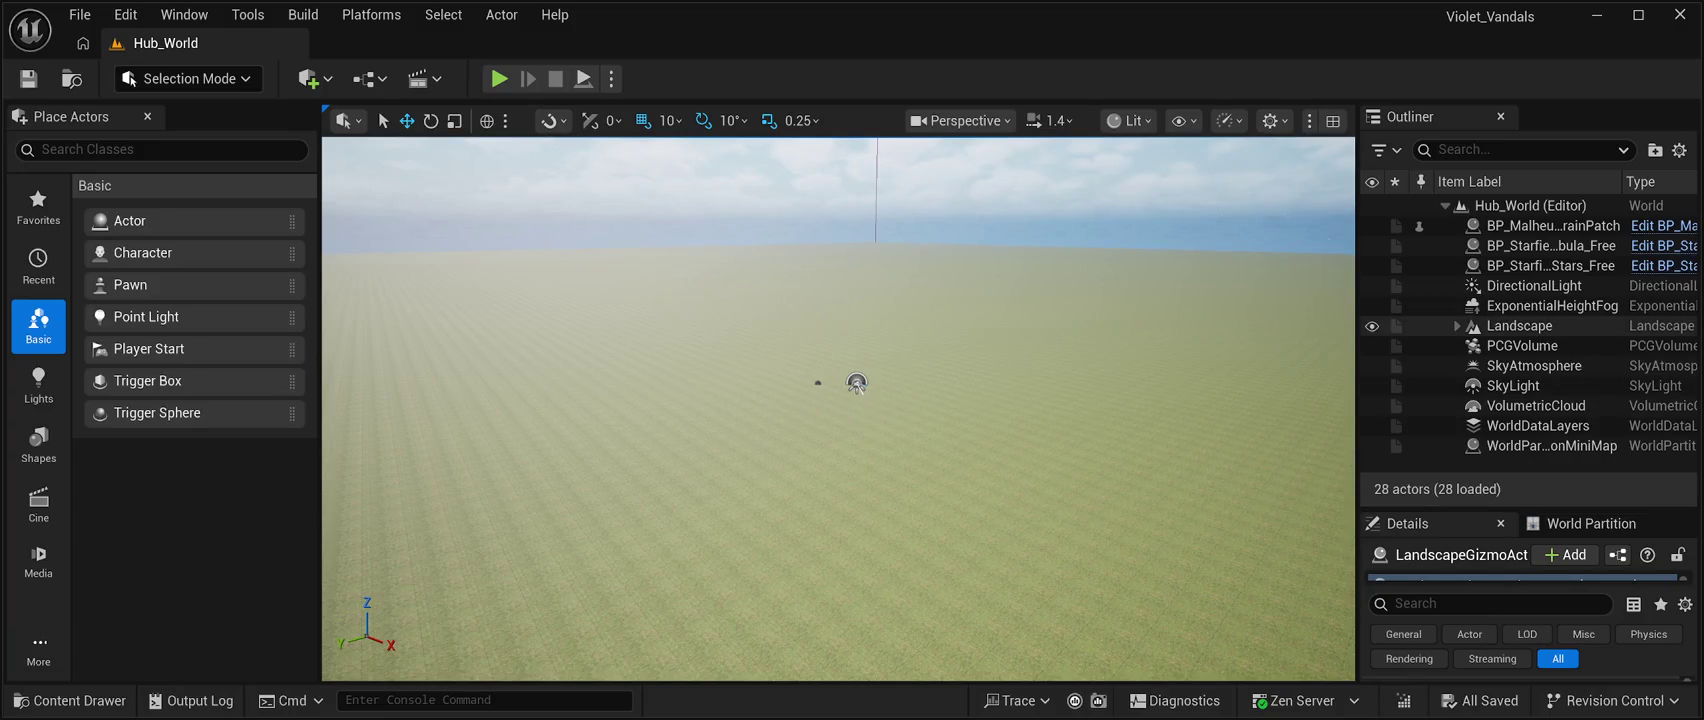
Select the Landscape and review its details: location -25200, -25200, 0, scale 100, 505 x 505 resolution.
left_click(1519, 326)
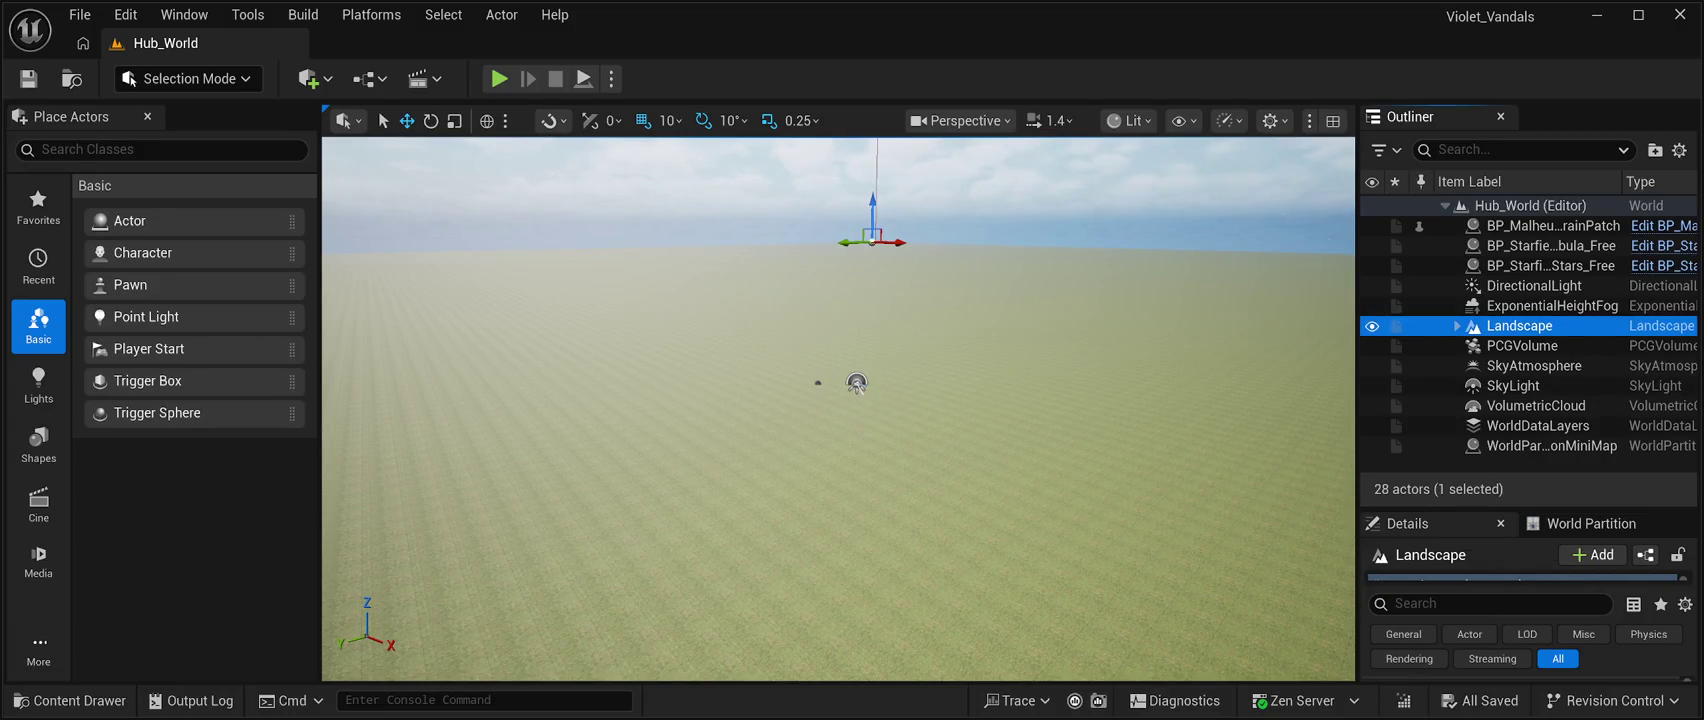
left_click_drag(1530, 507, 1530, 373)
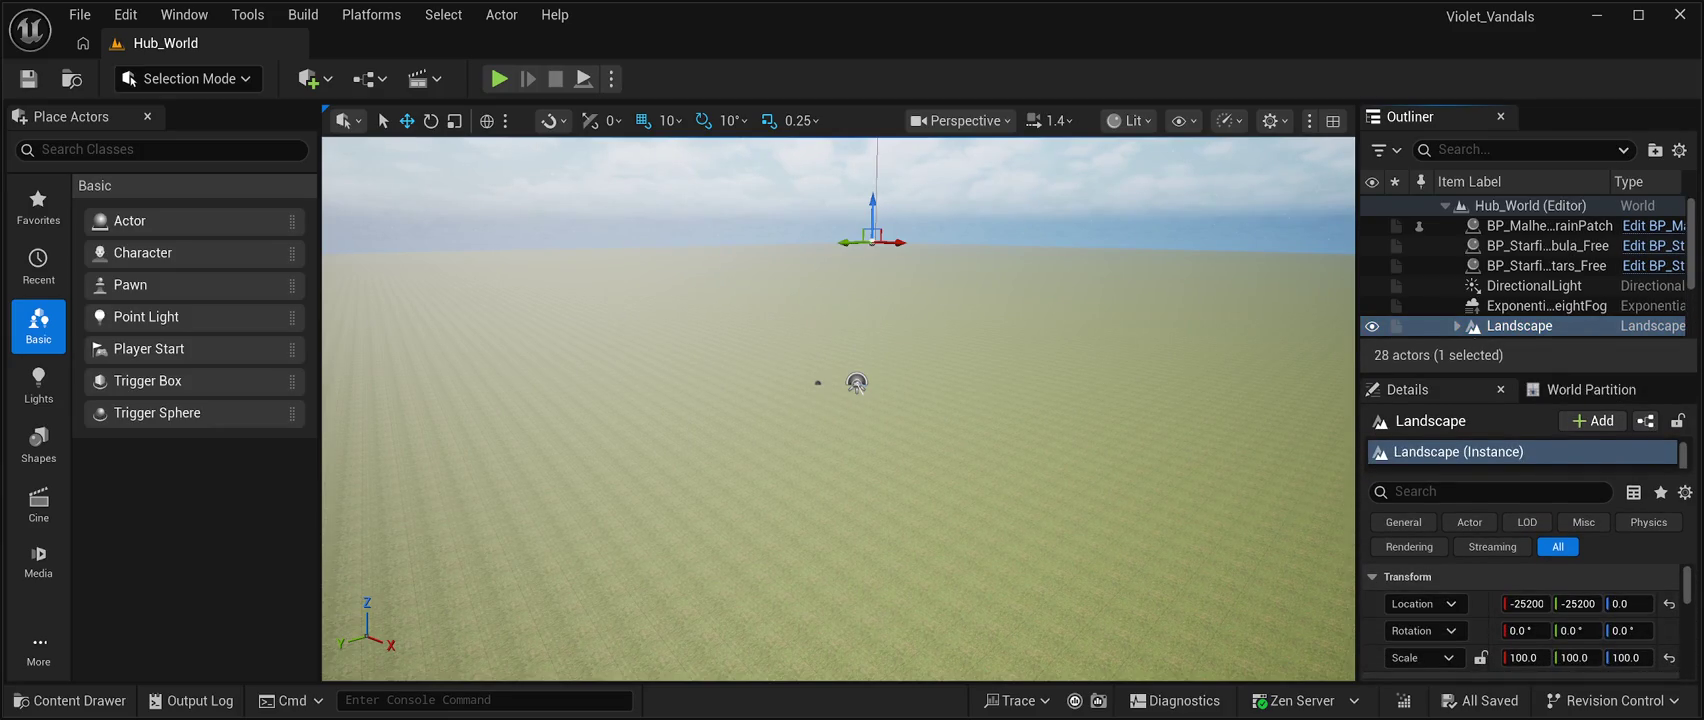
left_click_drag(1530, 374, 1530, 283)
scroll(1520, 580, "down", 3)
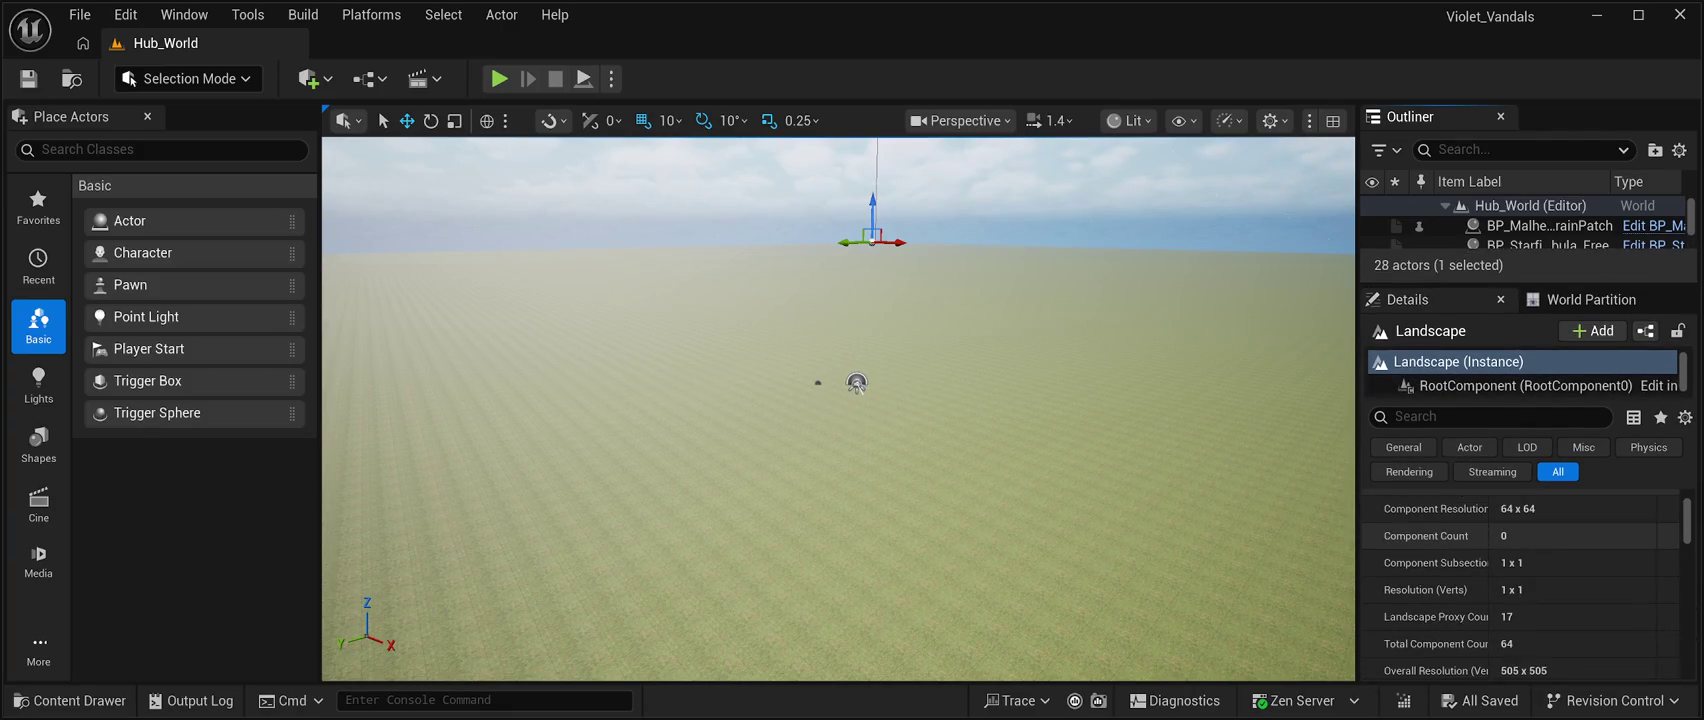
scroll(1520, 580, "up", 3)
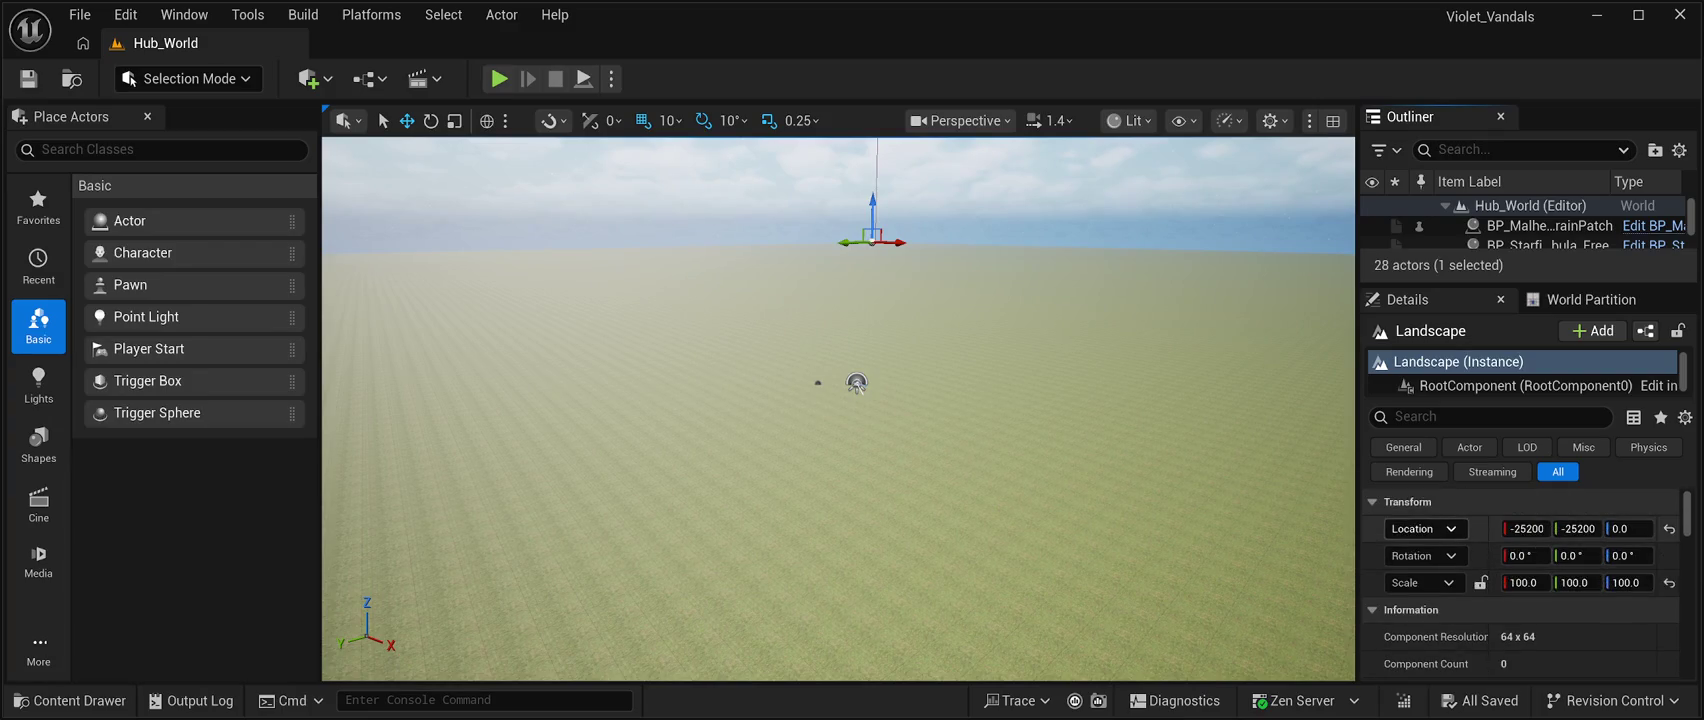
scroll(1520, 560, "down", 1)
scroll(1520, 580, "down", 3)
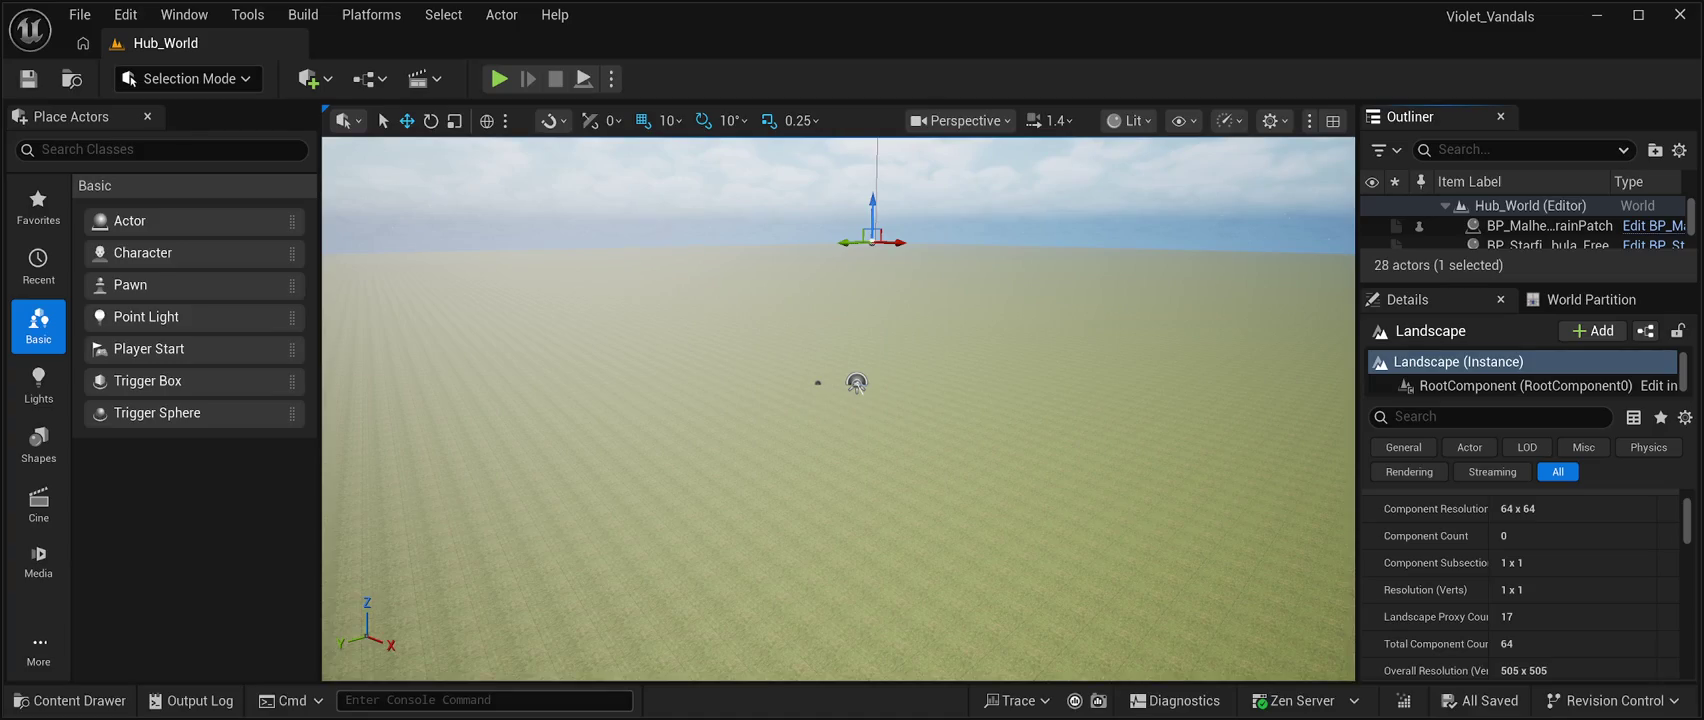
Filter Details by 'layers', then select LandscapeStreamingProxy_2_2_0 to see it has no Data Layers.
left_click(1450, 417)
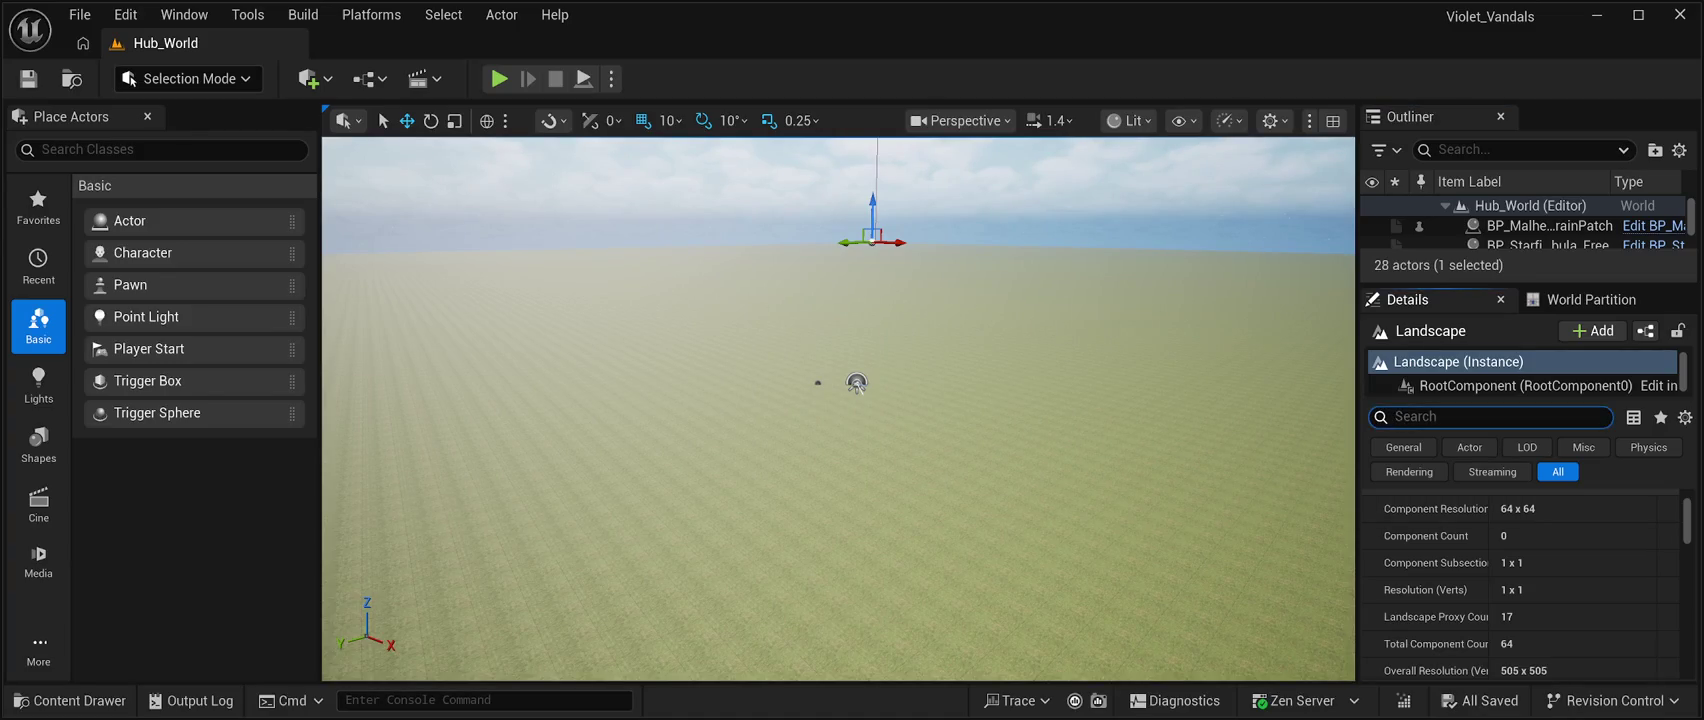
type("layers")
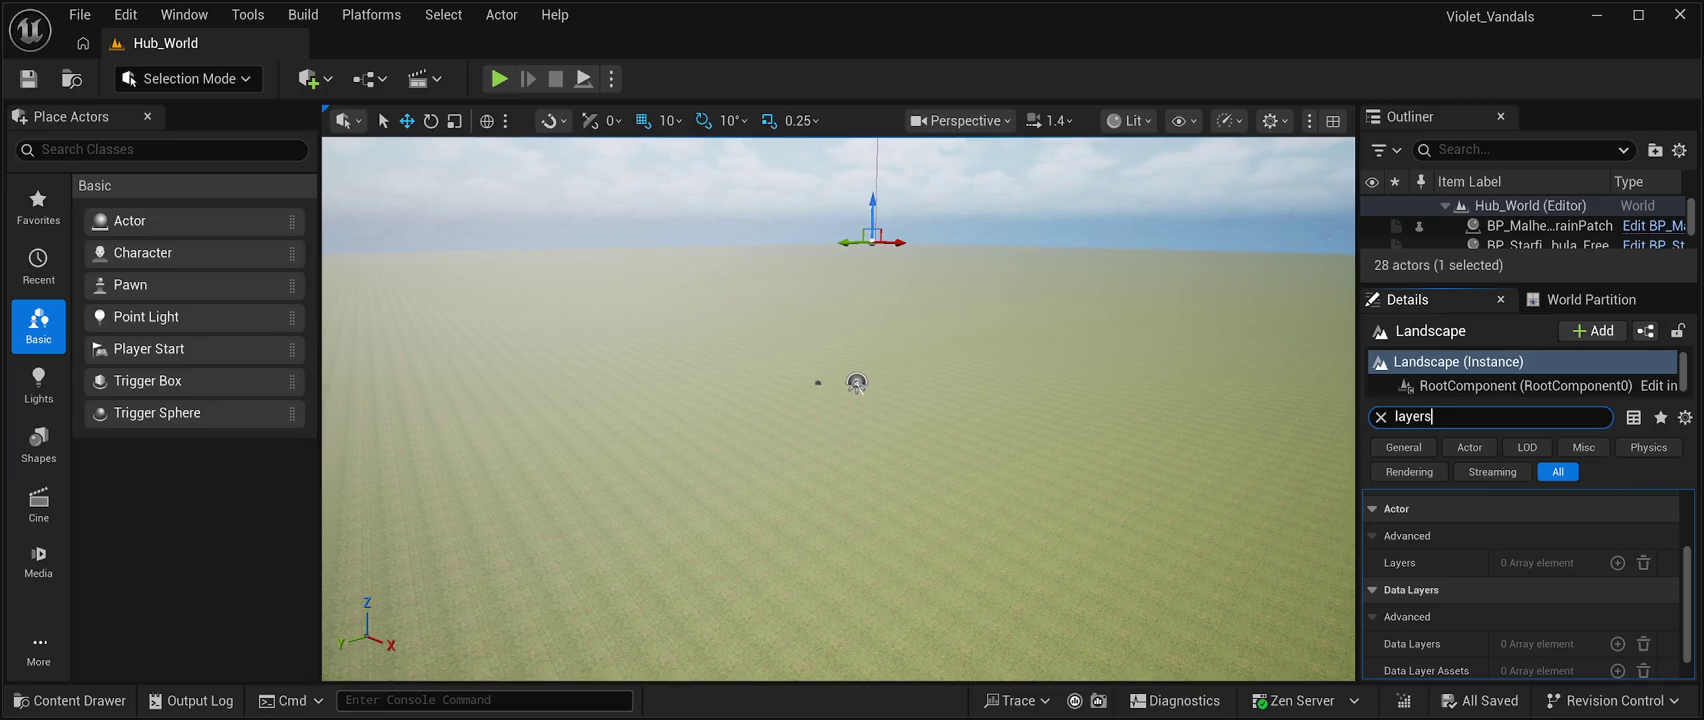
scroll(1520, 585, "down", 2)
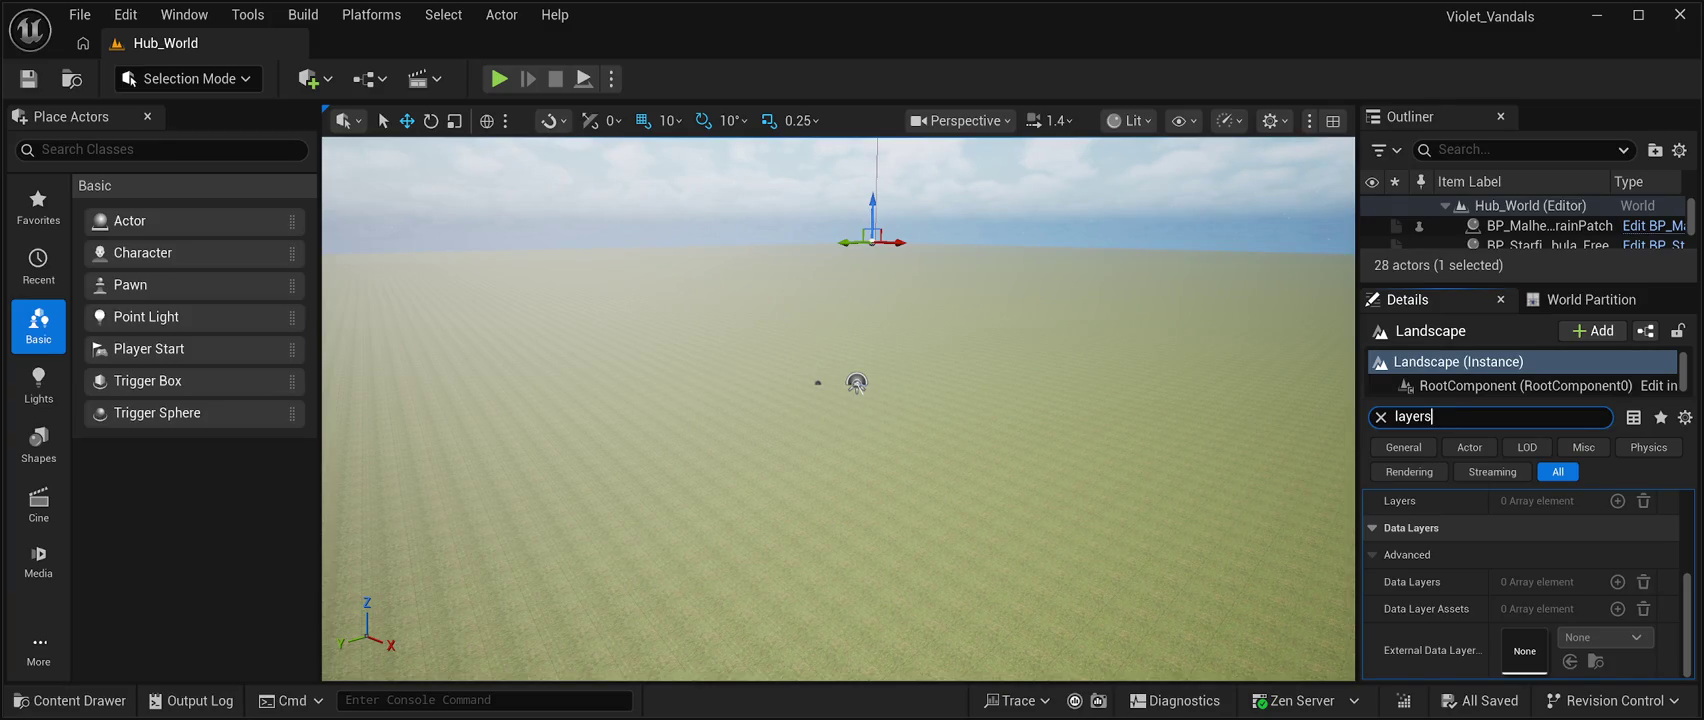
left_click(857, 383)
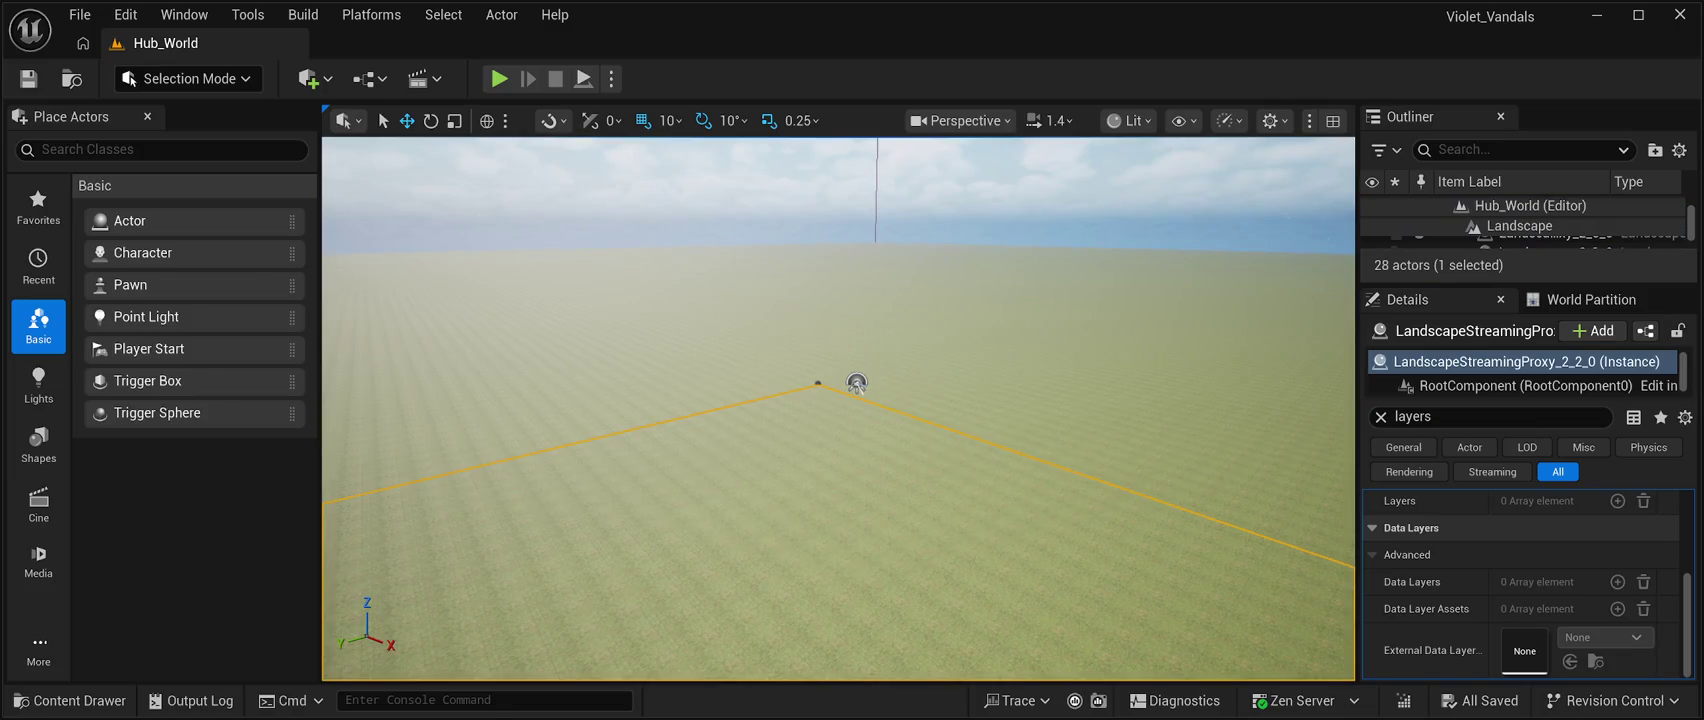
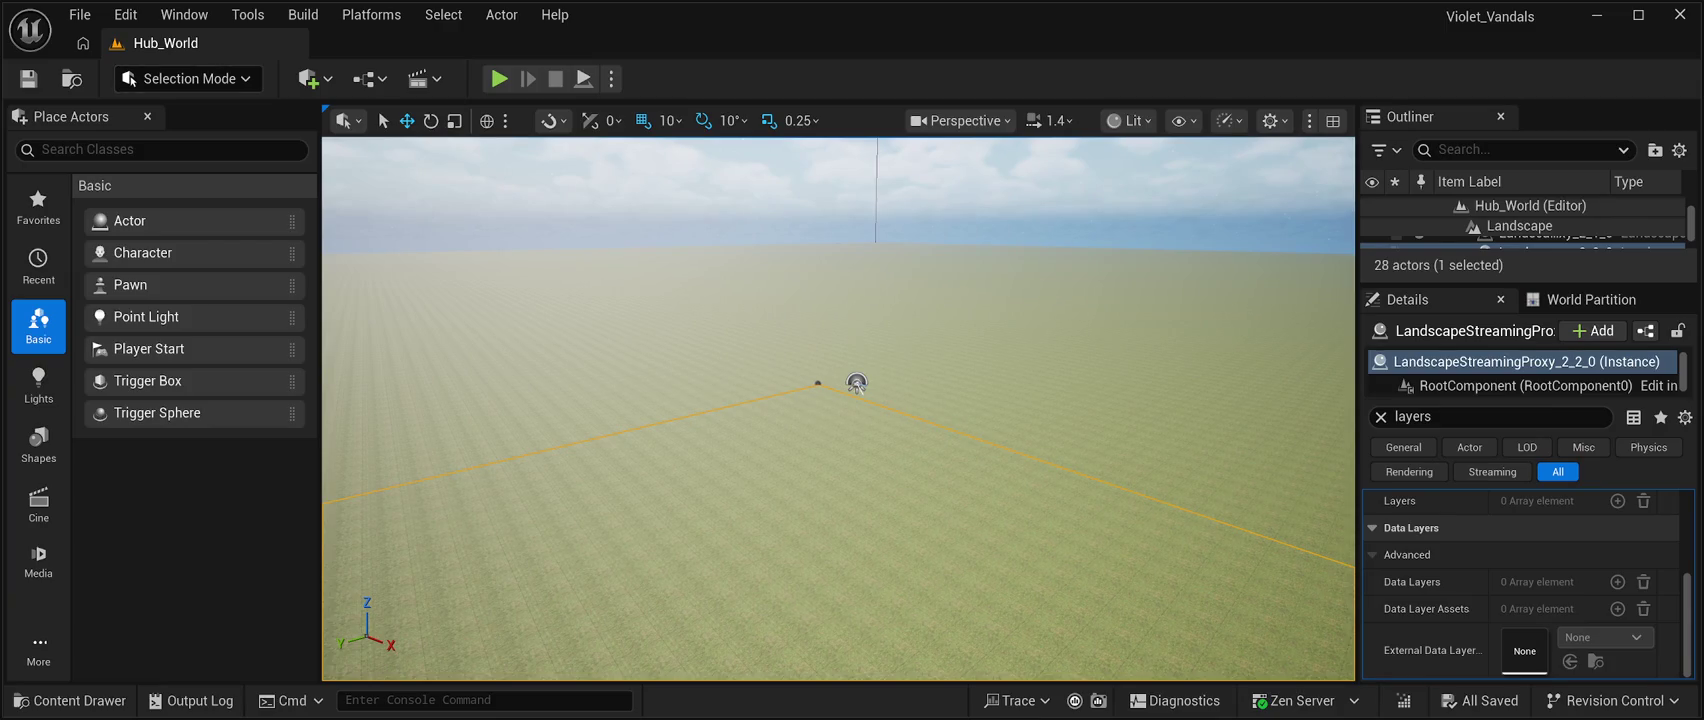
Switch from Selection Mode to Landscape Mode with Shift+2 to reach the Sculpt tools.
key("shift+2")
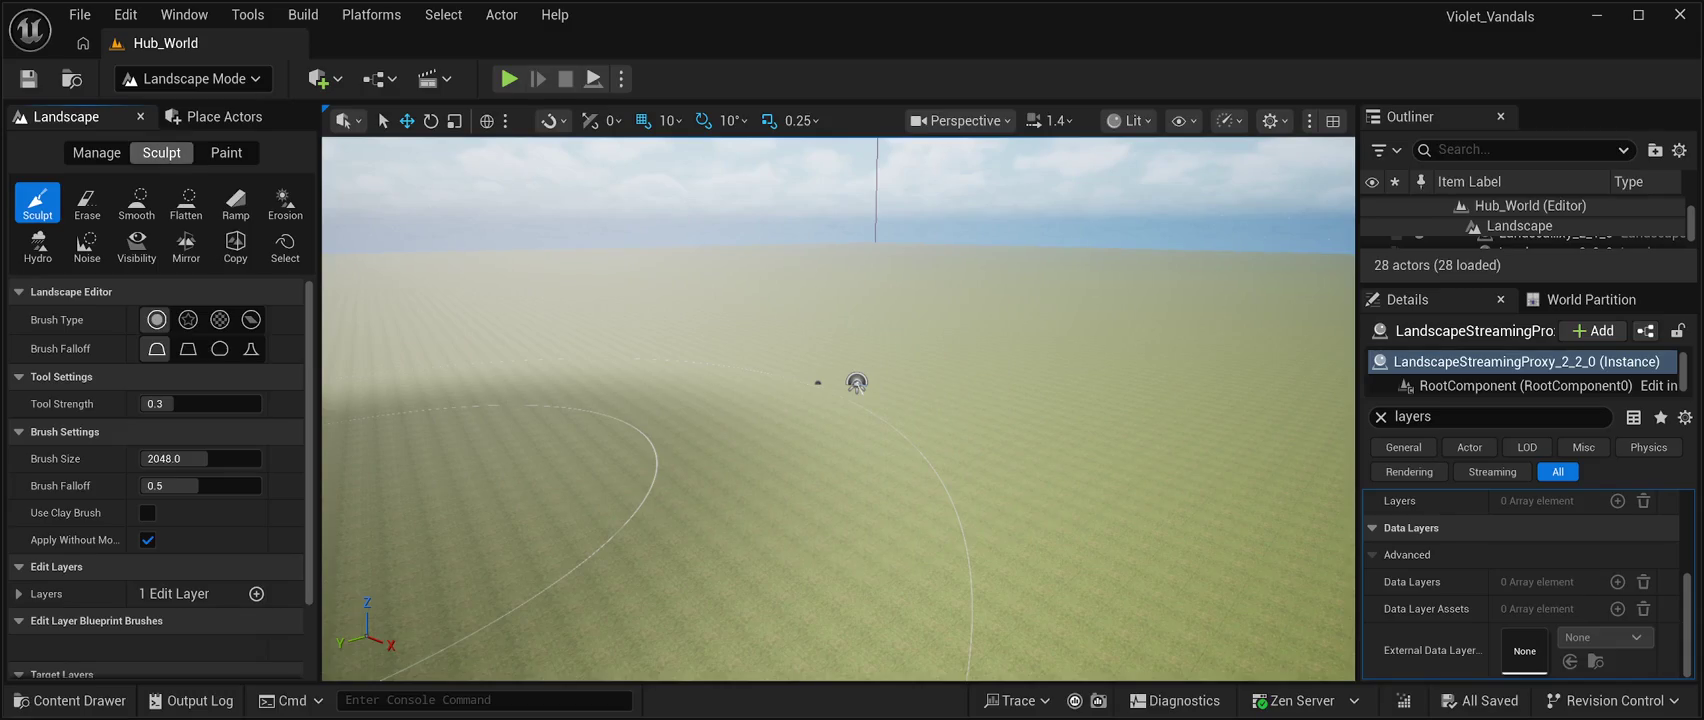
Scroll down the Landscape panel and expand Edit Layers > Layers to reveal the existing layer.
scroll(70, 420, "down", 2)
scroll(160, 480, "down", 1)
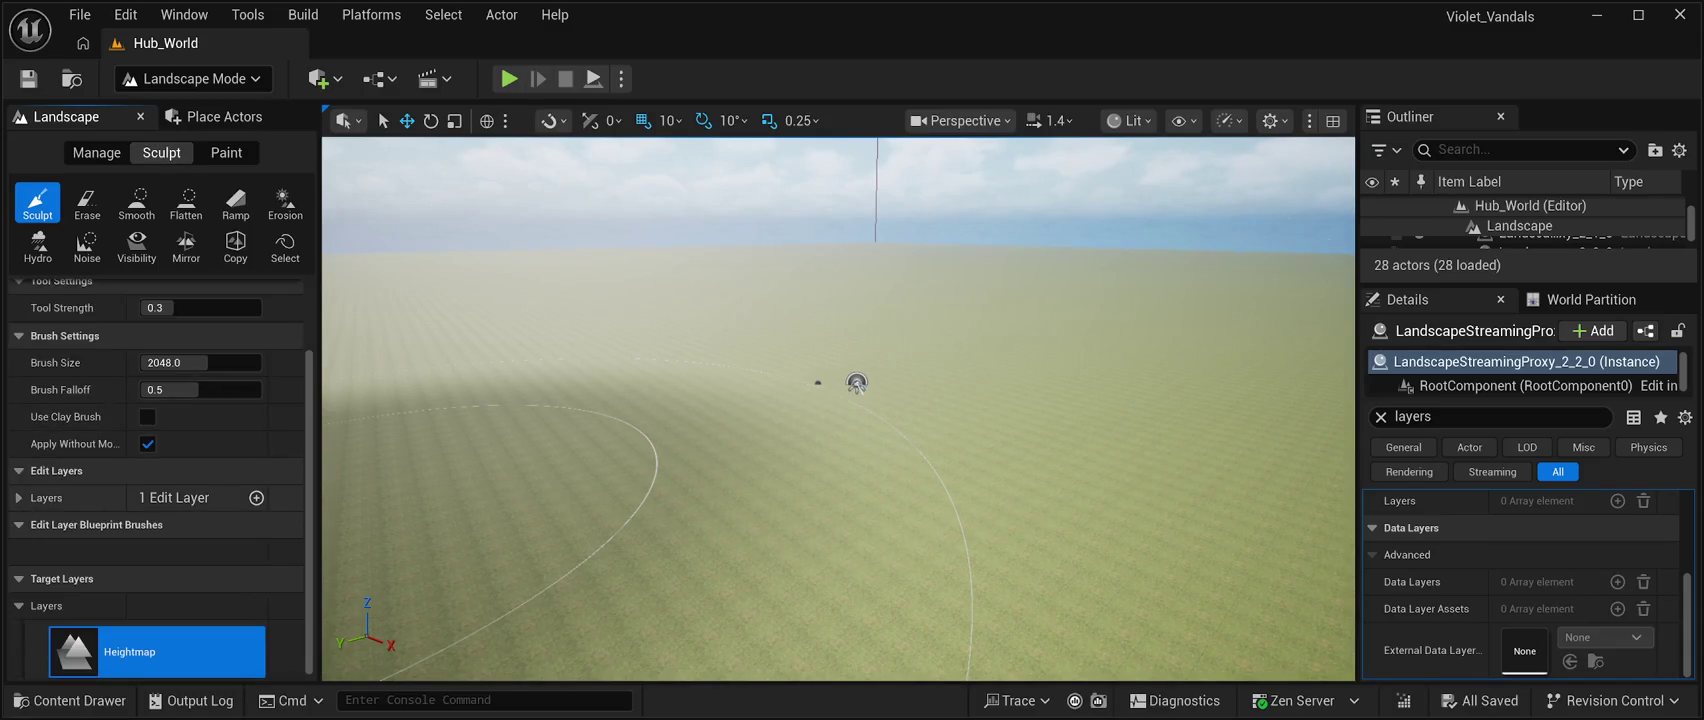
left_click(18, 497)
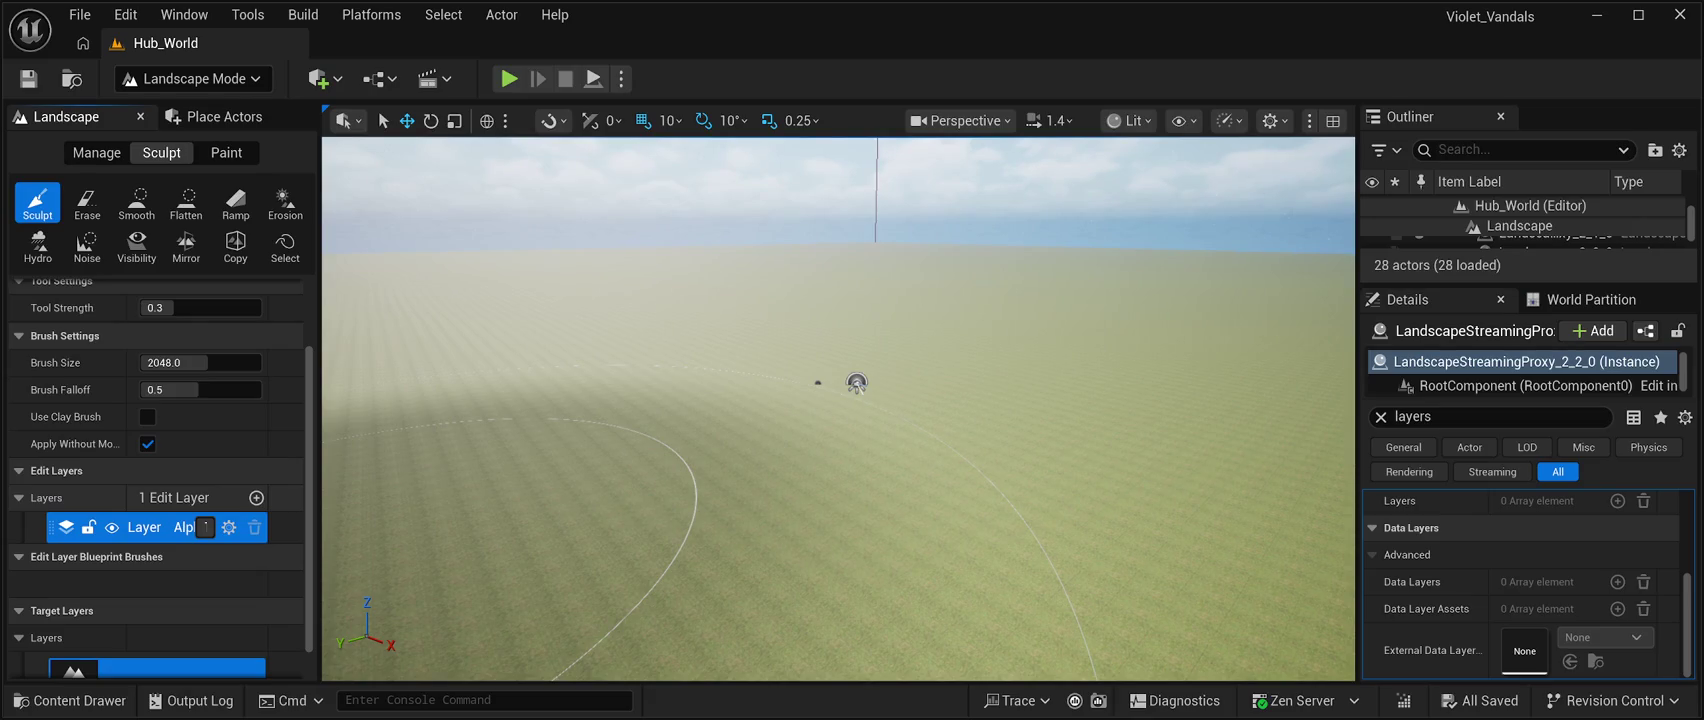
Raise the terrain at the centre of the viewport with two Sculpt brush strokes.
left_click_drag(857, 383, 857, 383)
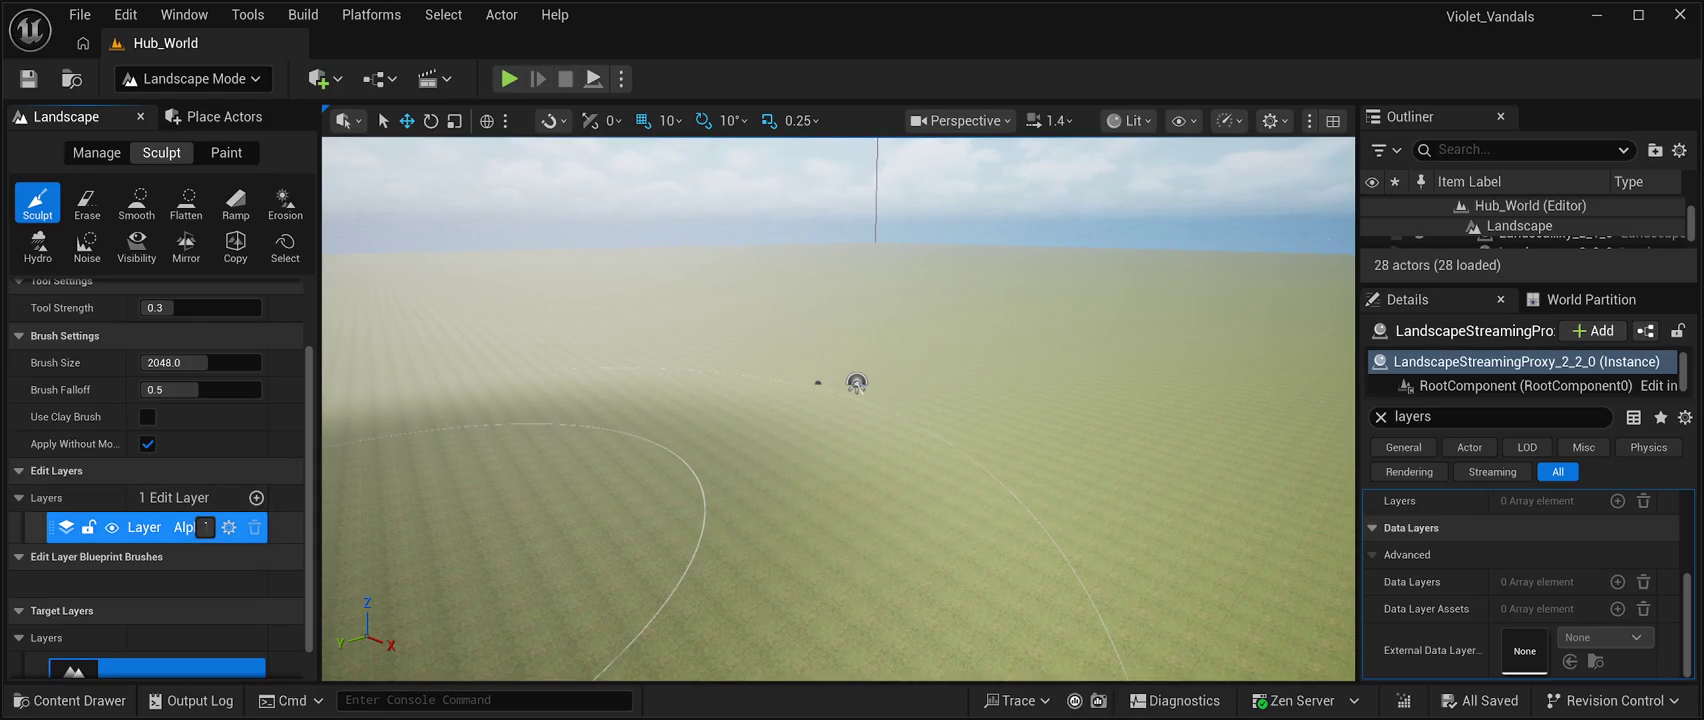
left_click_drag(857, 383, 857, 383)
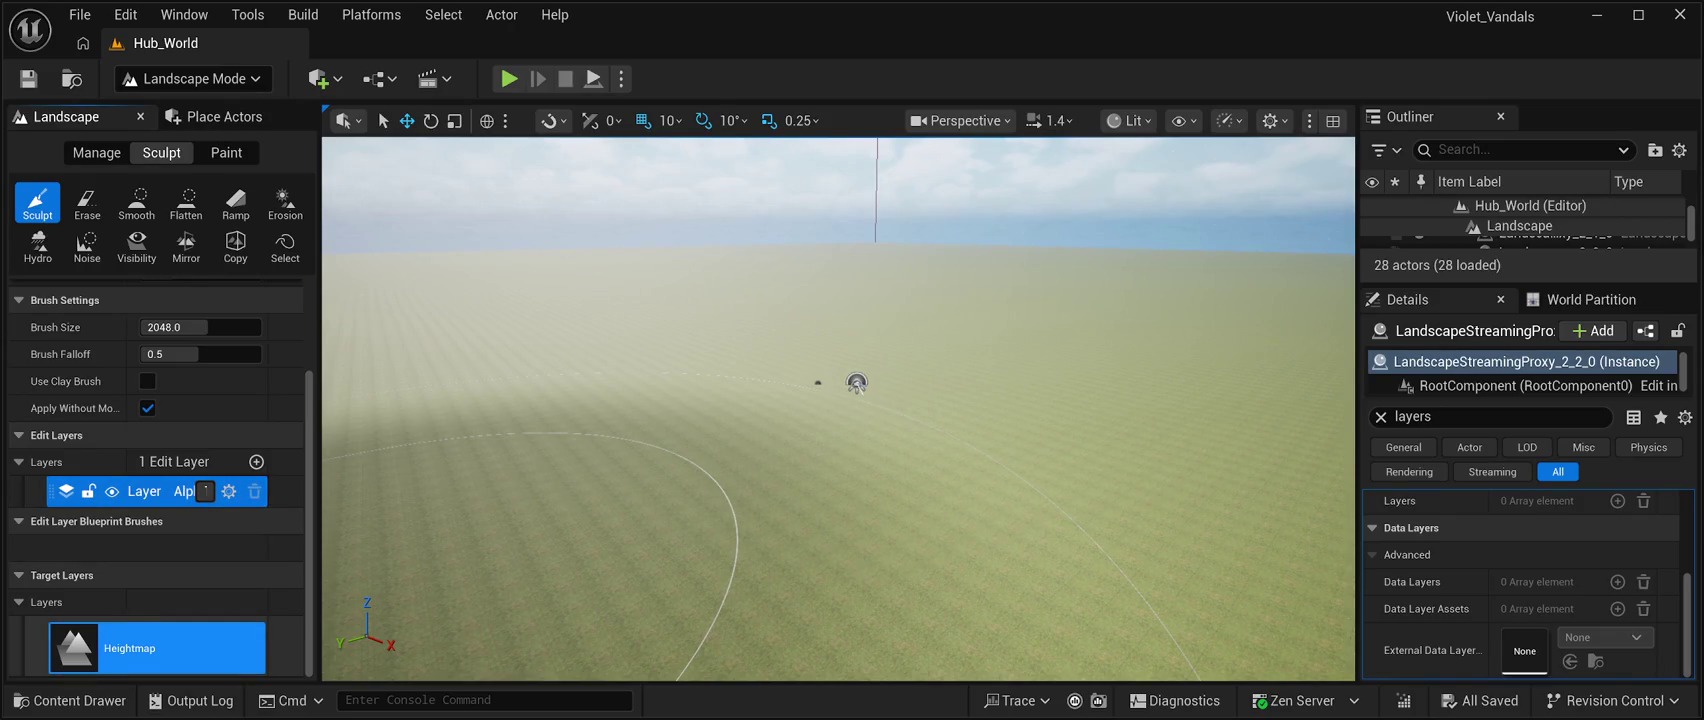
Review the landscape's edit layers, including Landscape Patch, then return to Selection Mode with Shift+1.
scroll(160, 476, "up", 3)
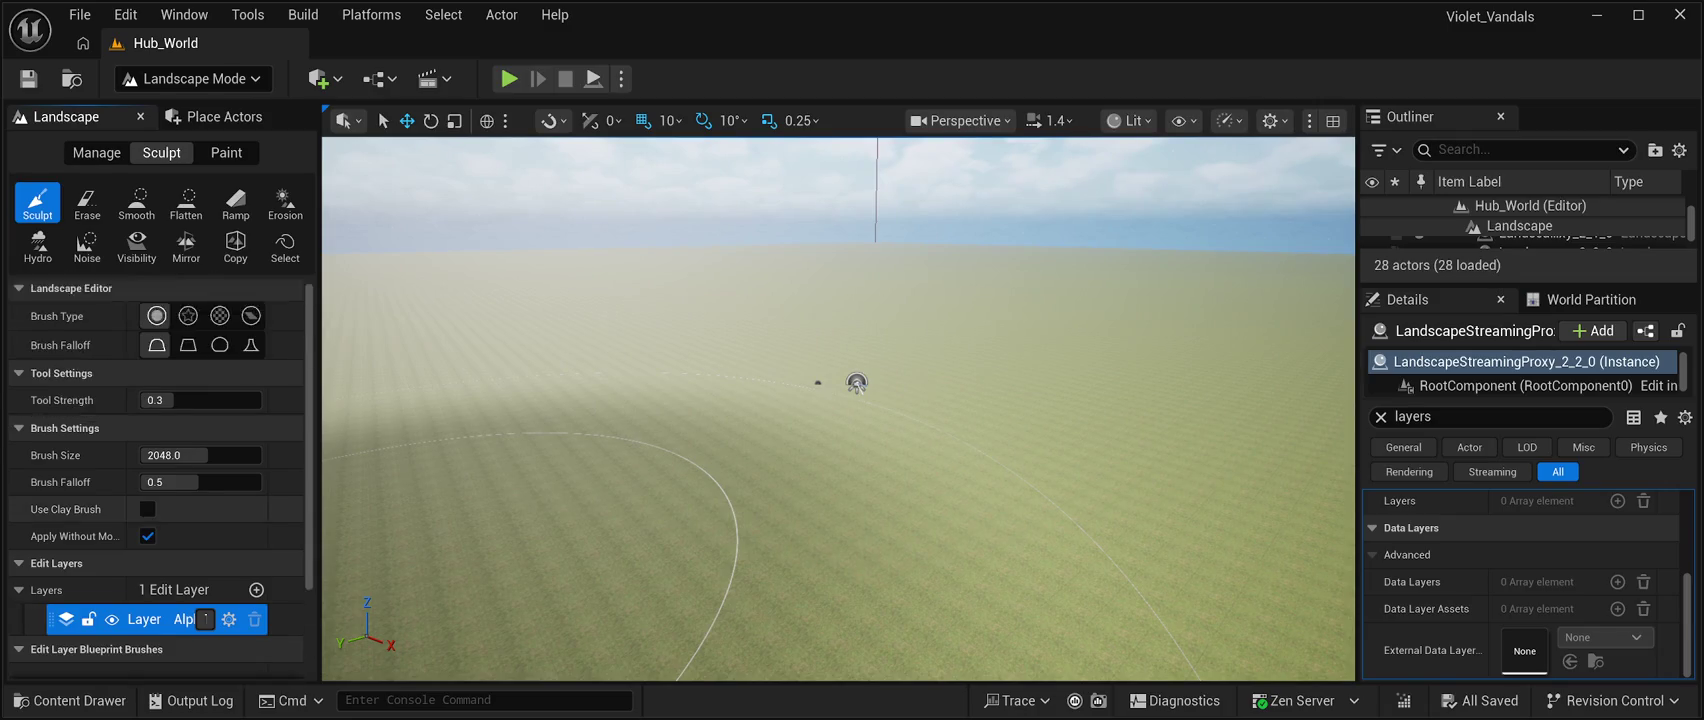
scroll(160, 476, "down", 3)
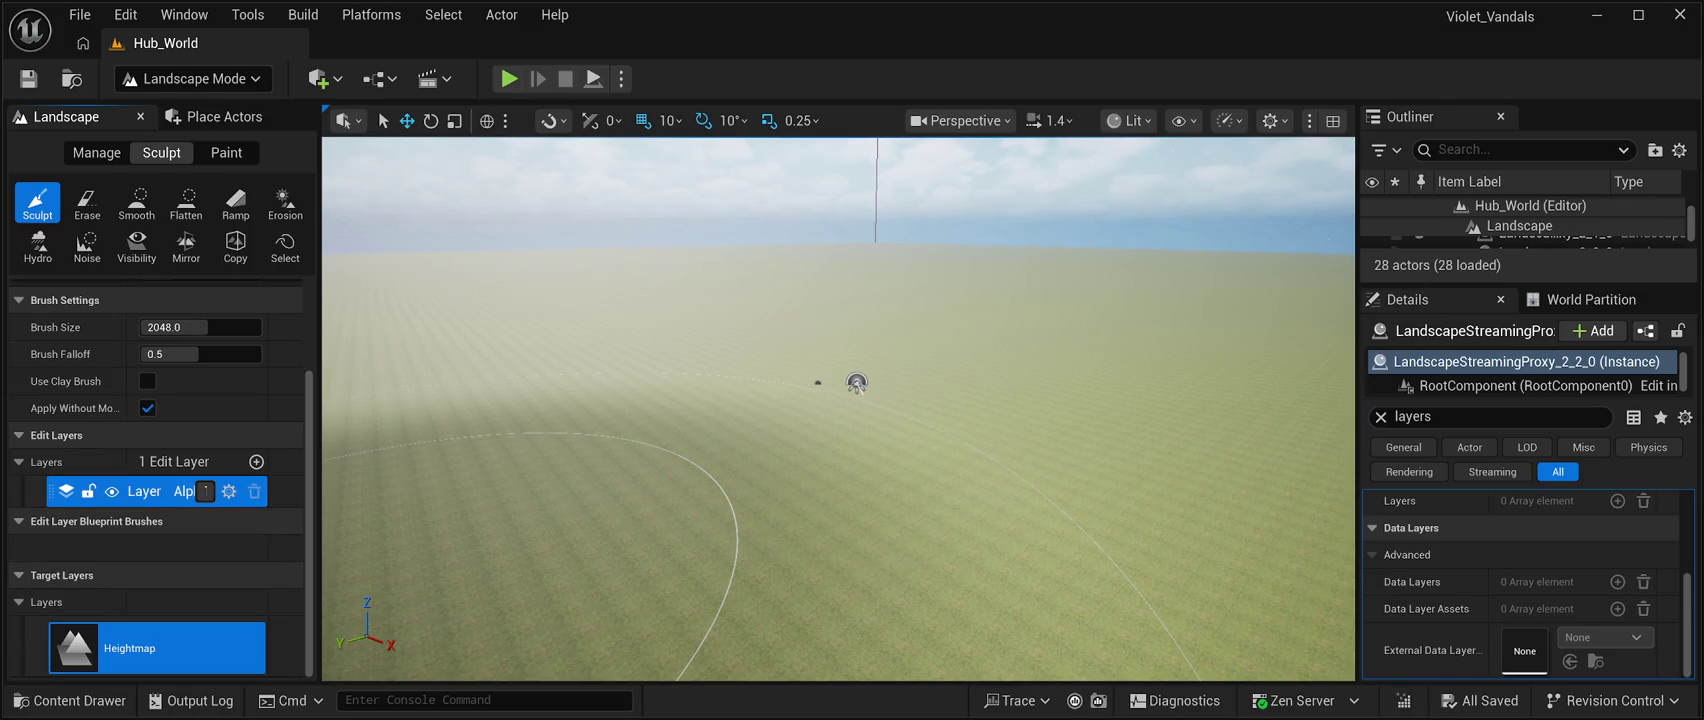
scroll(205, 491, "up", 2)
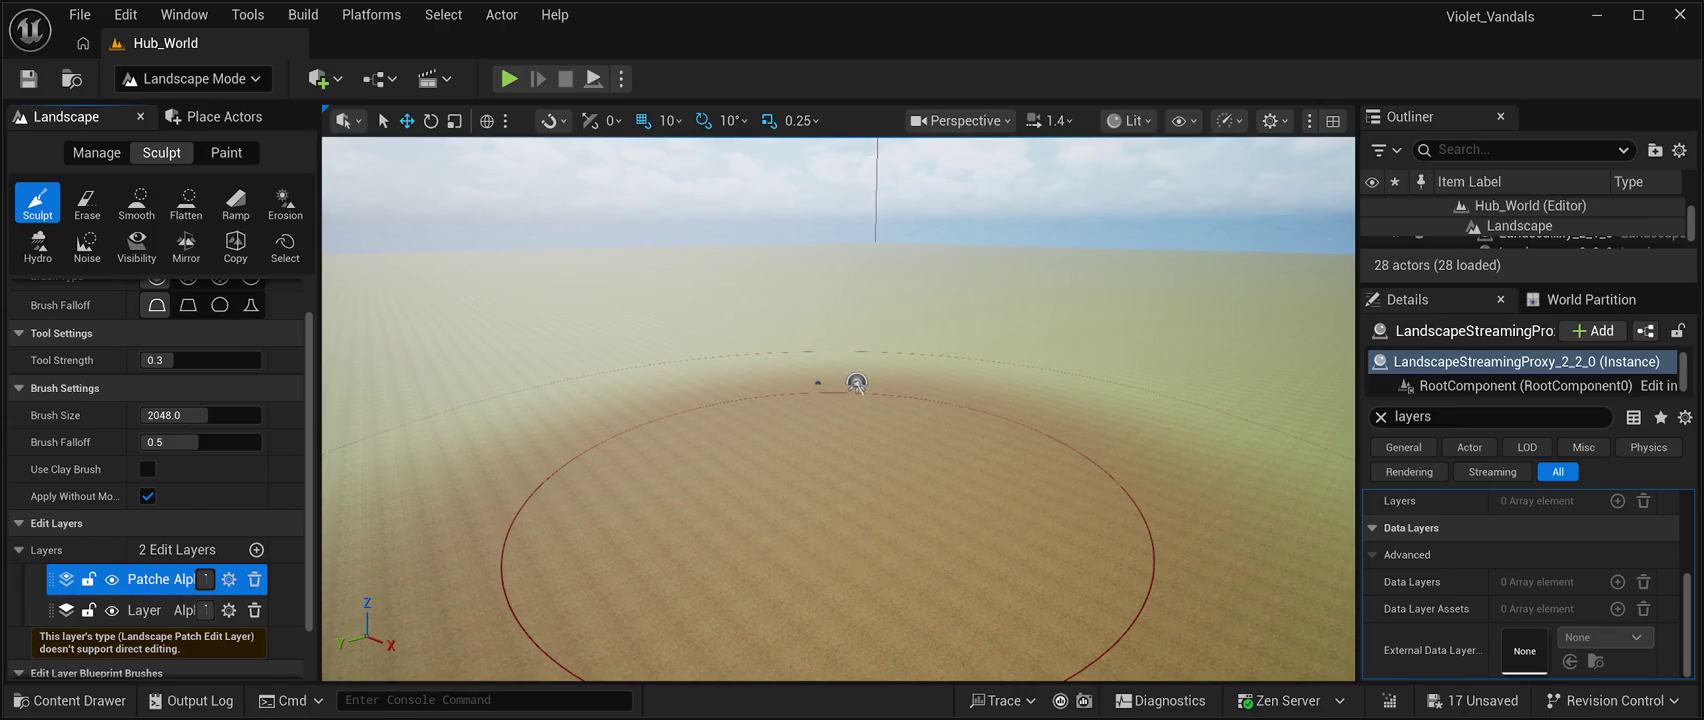
key("shift+1")
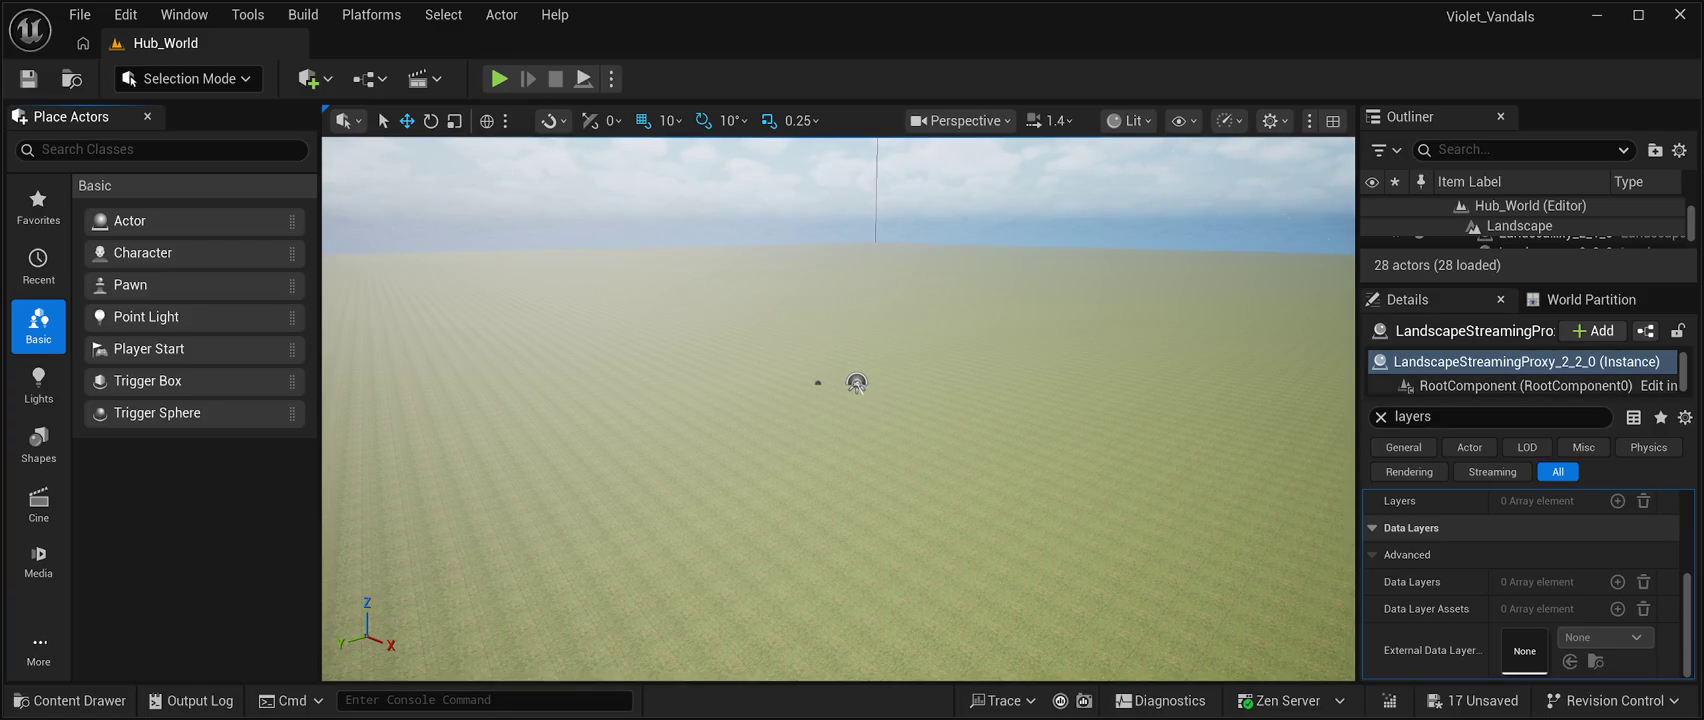
Drag the Outliner/Details splitter down so the Outliner lists more of Hub_World's actors.
left_click_drag(1530, 284, 1530, 522)
scroll(1528, 360, "up", 5)
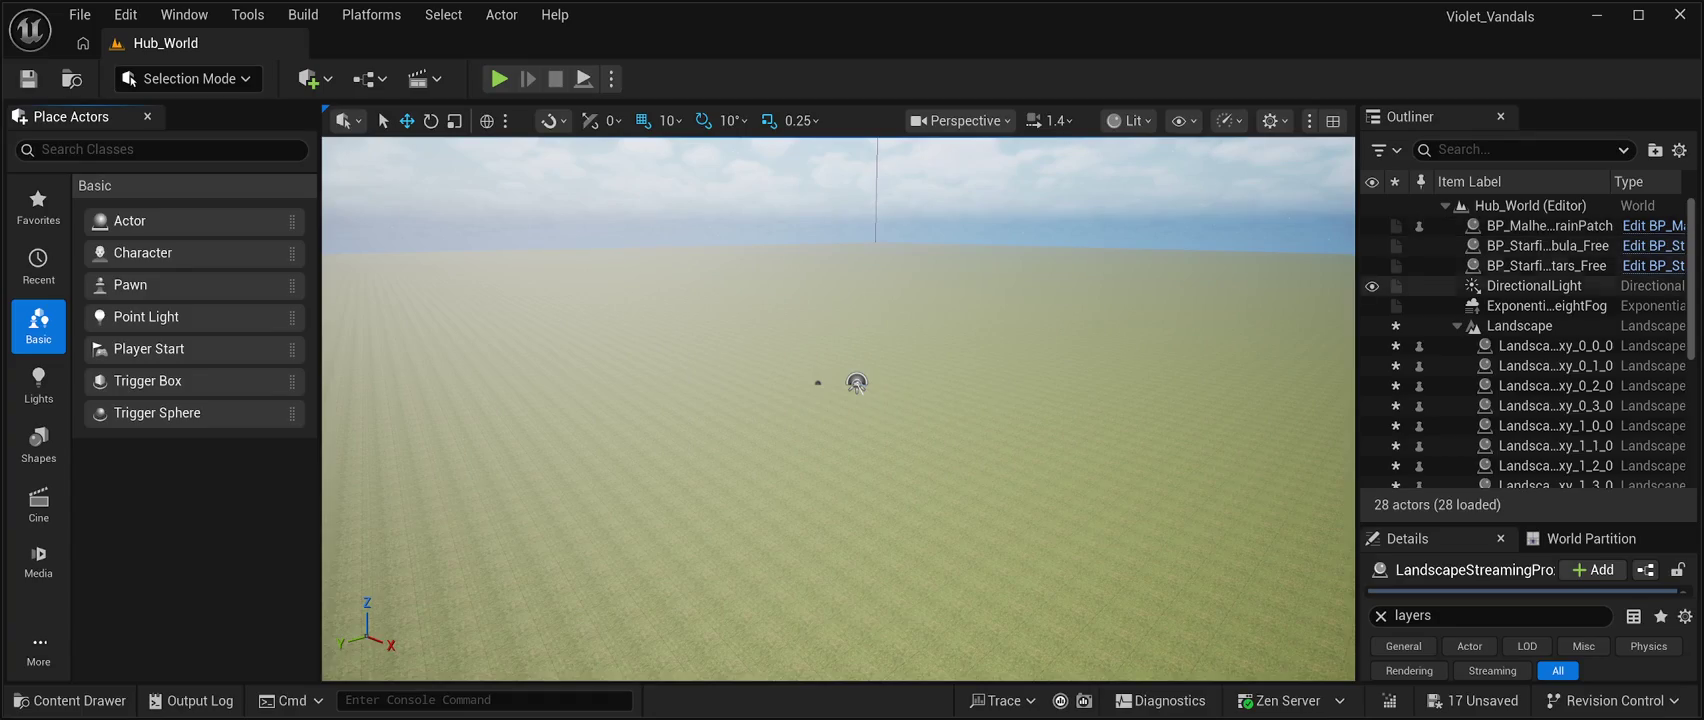
Filter the Outliner for 'bp', select the Landscape streaming proxy, and open the Content Drawer.
left_click(1520, 149)
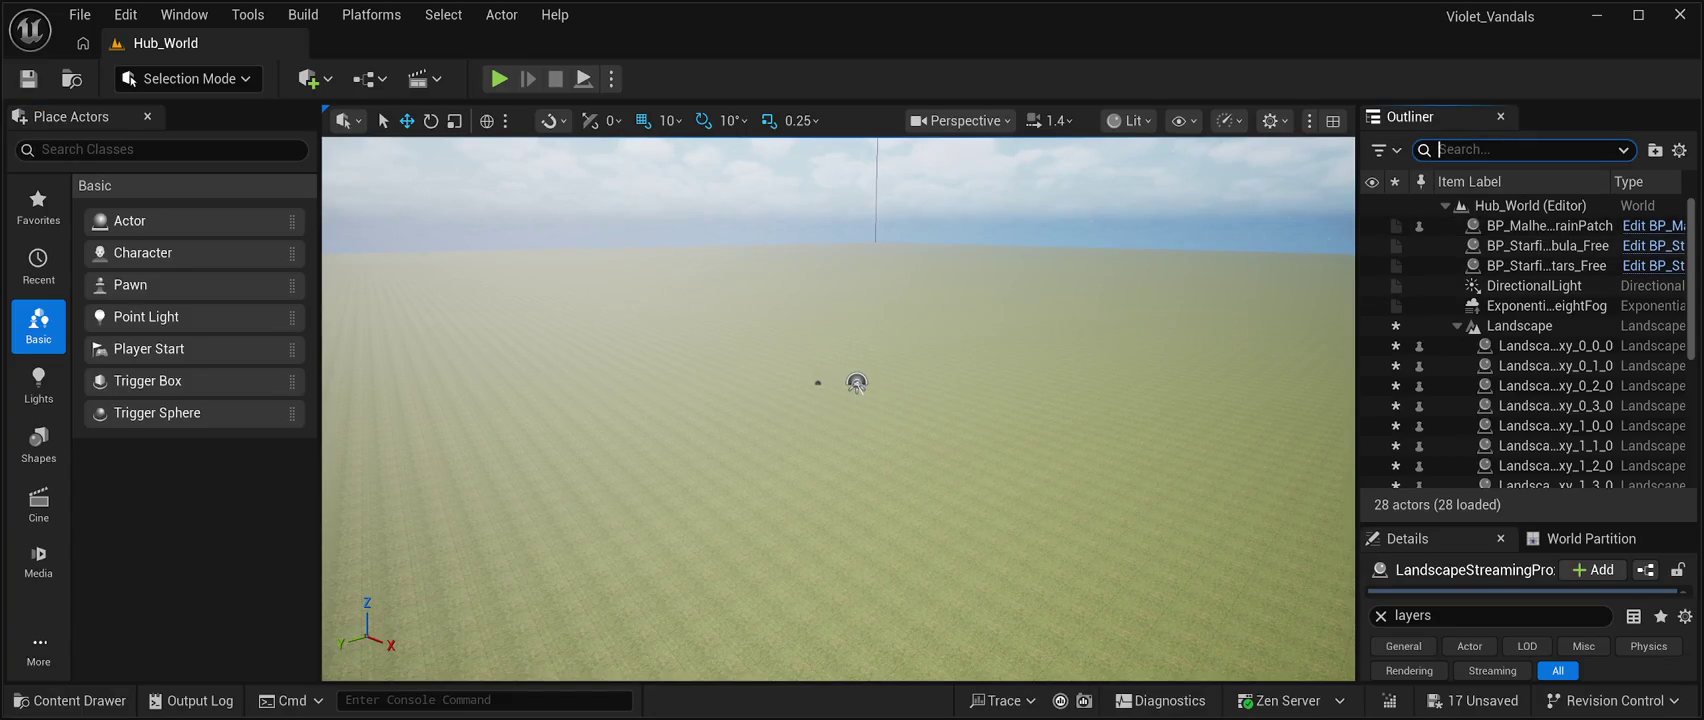
type("bp")
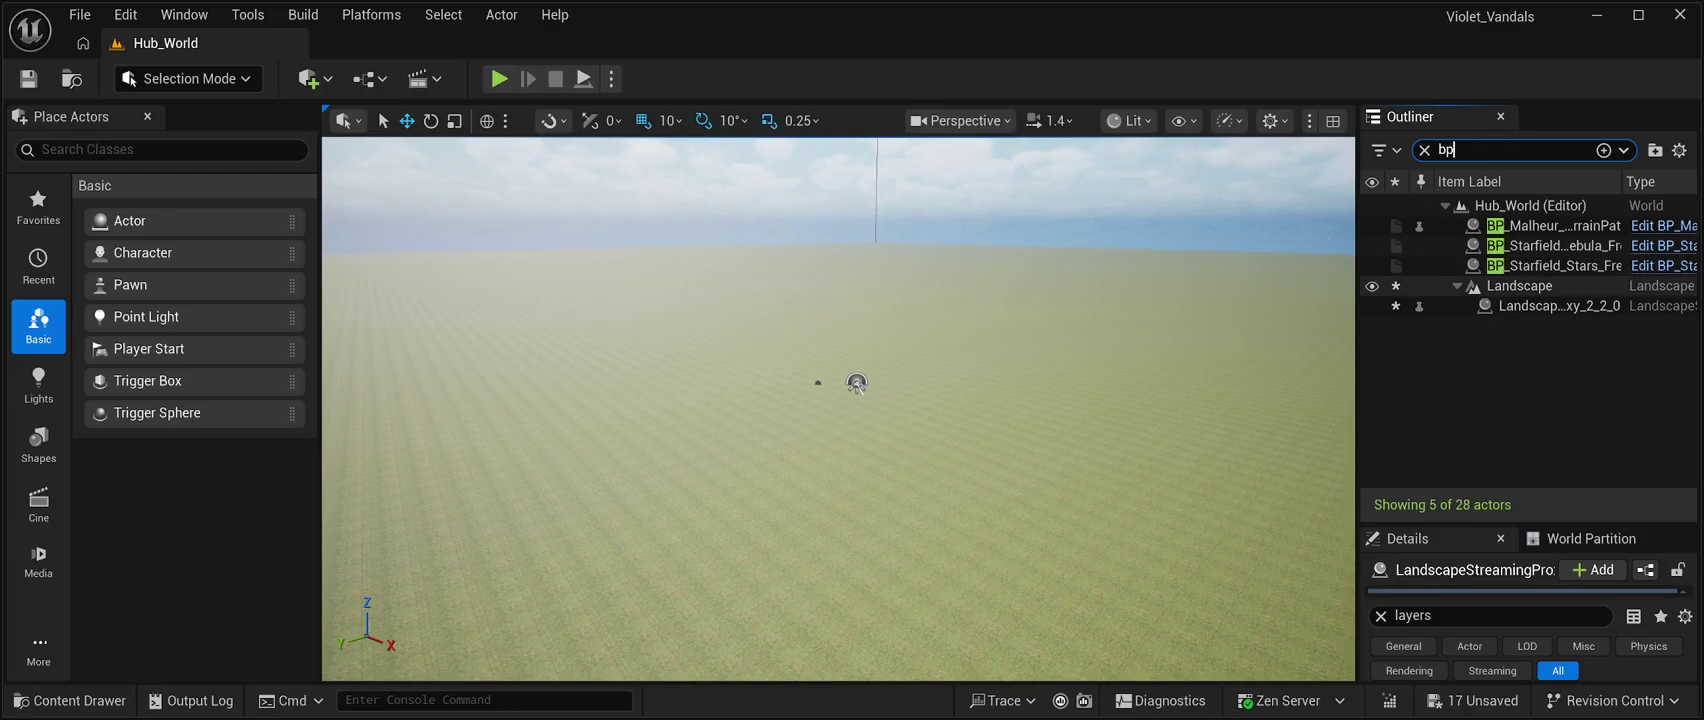
left_click(1519, 286)
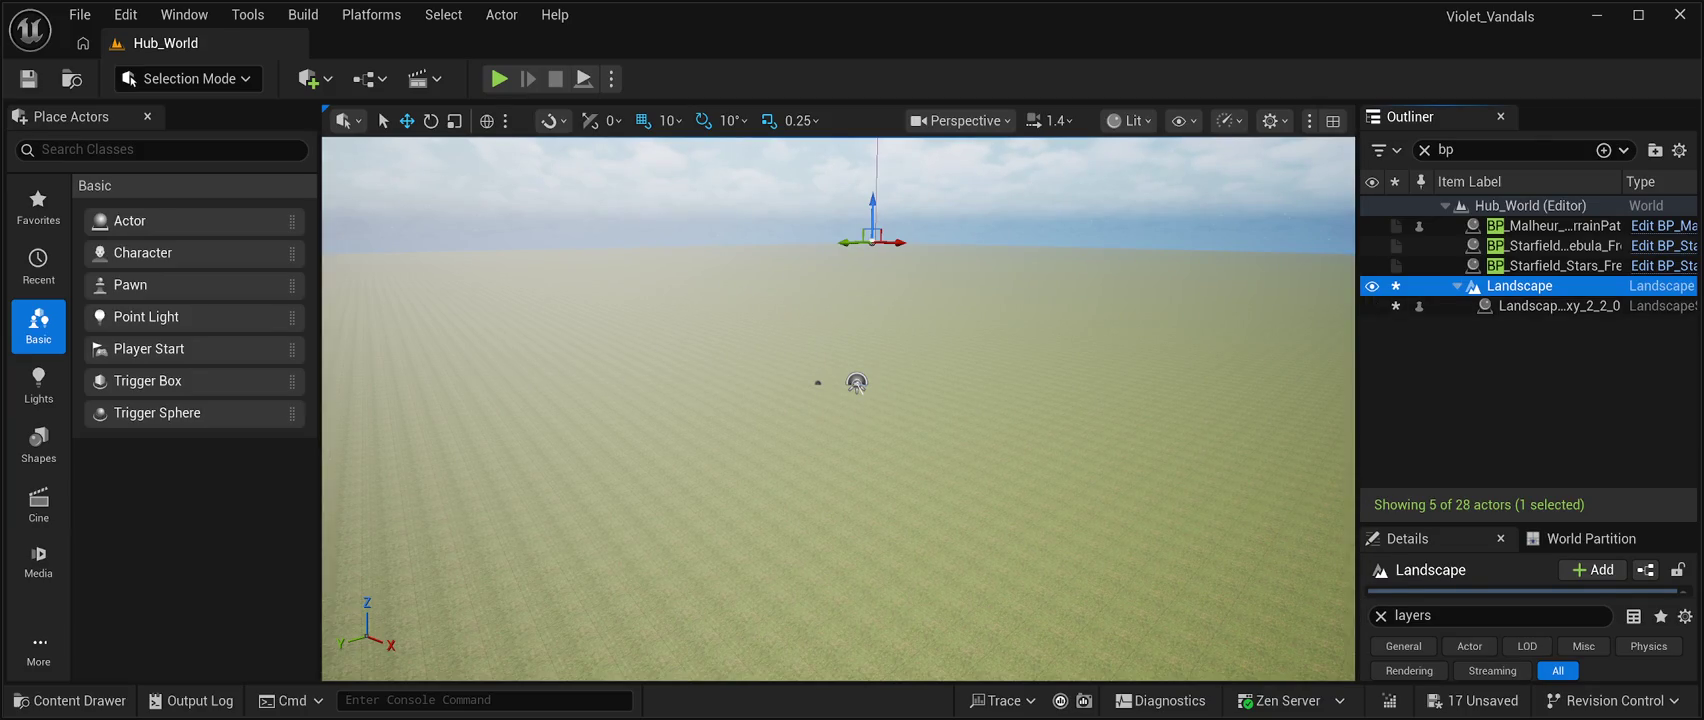
left_click(1540, 306)
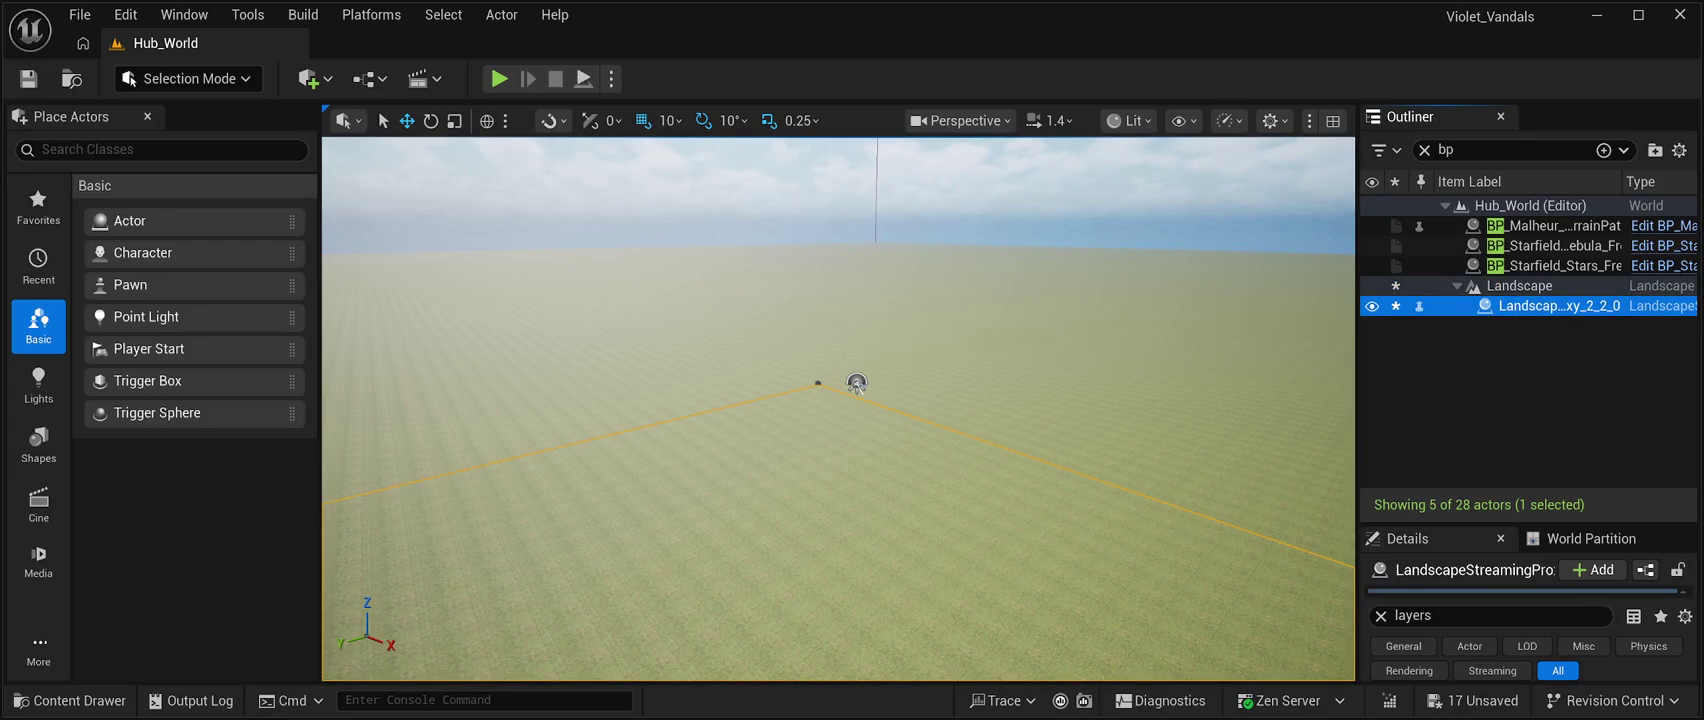
left_click(70, 700)
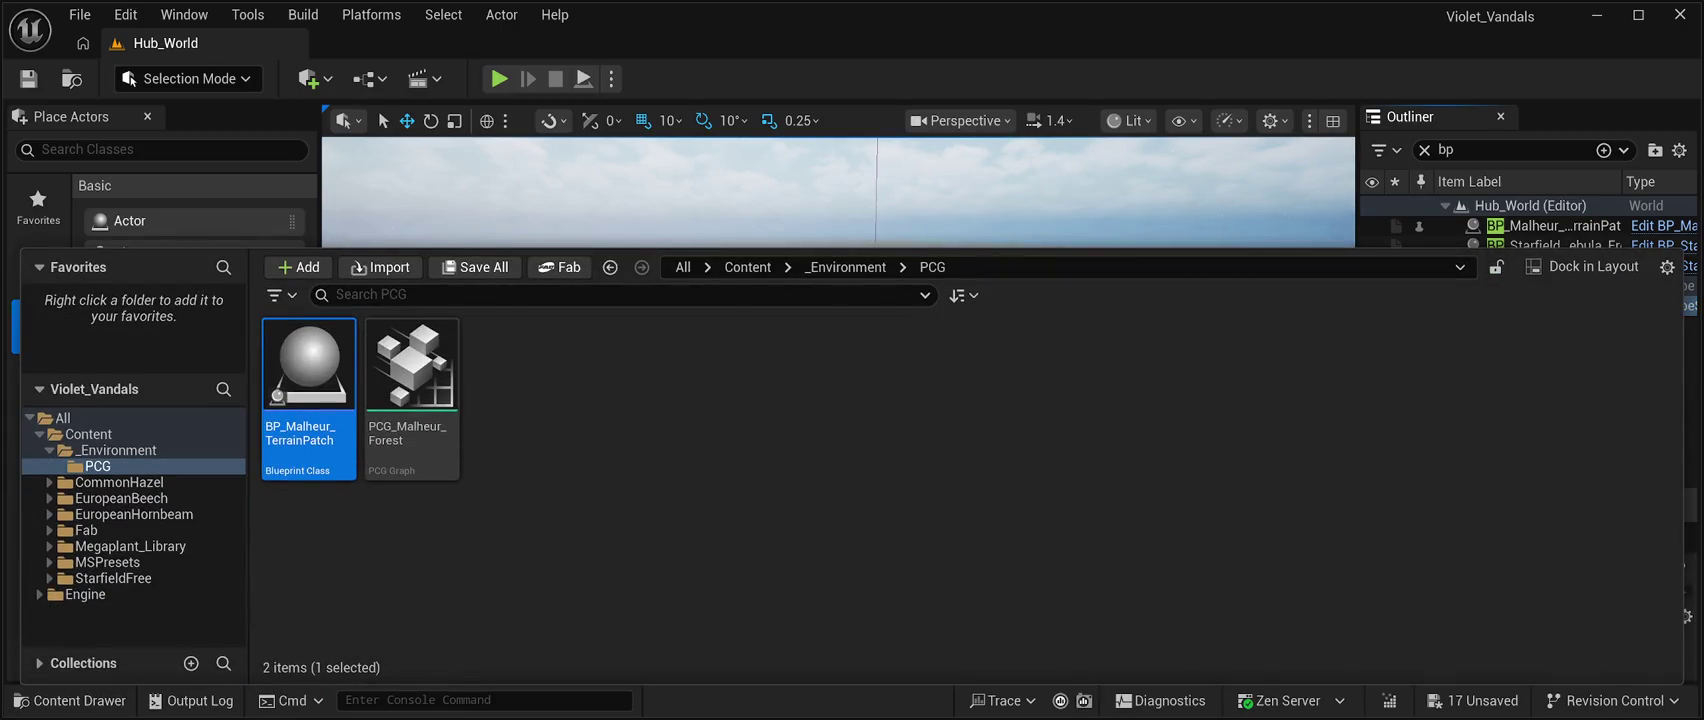
Frame the Starfield nebula actor in the viewport, then select BP_Malheur_TerrainPatch in the Outliner.
double_click(1550, 245)
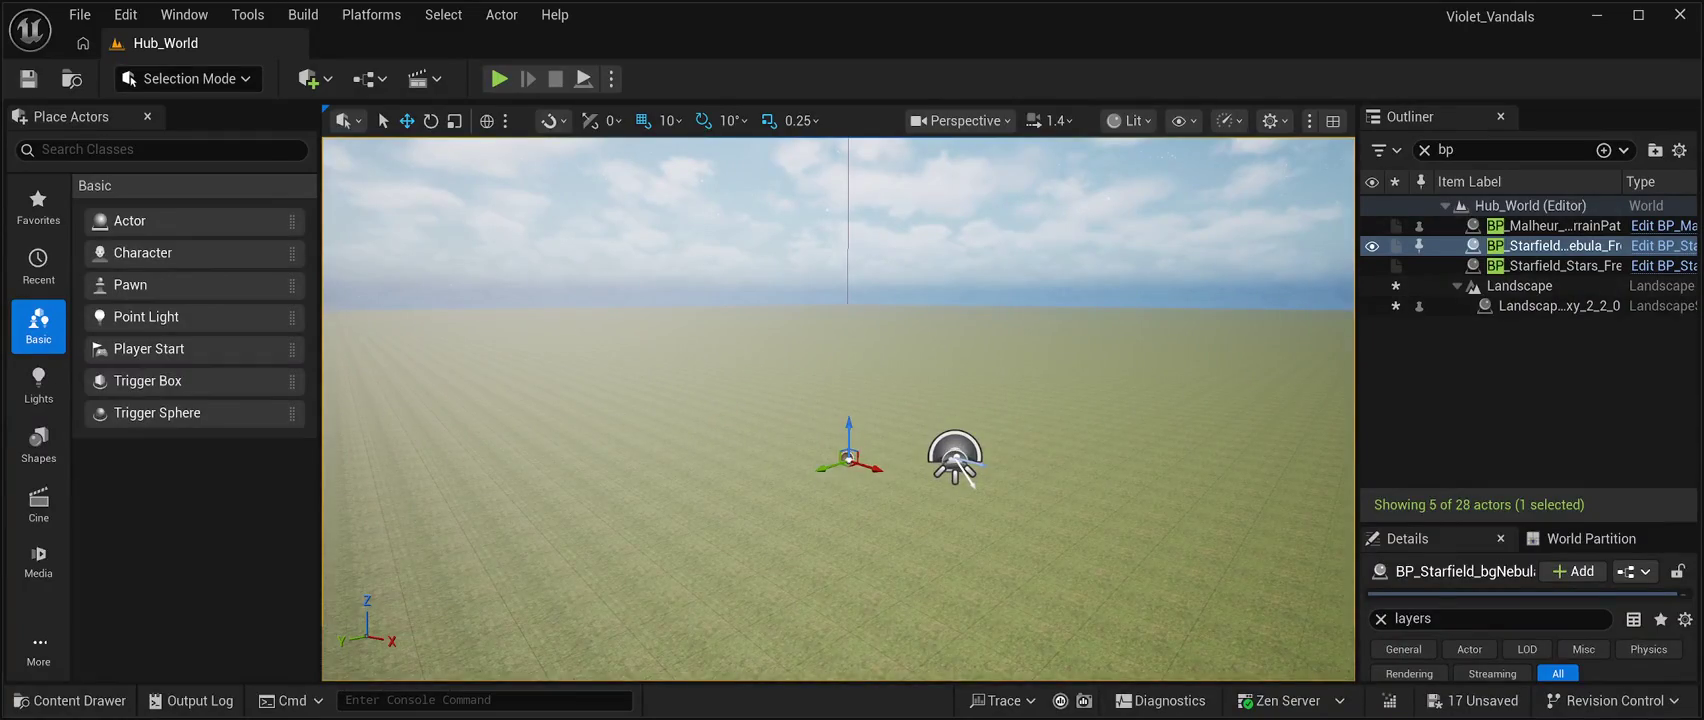
left_click(1550, 225)
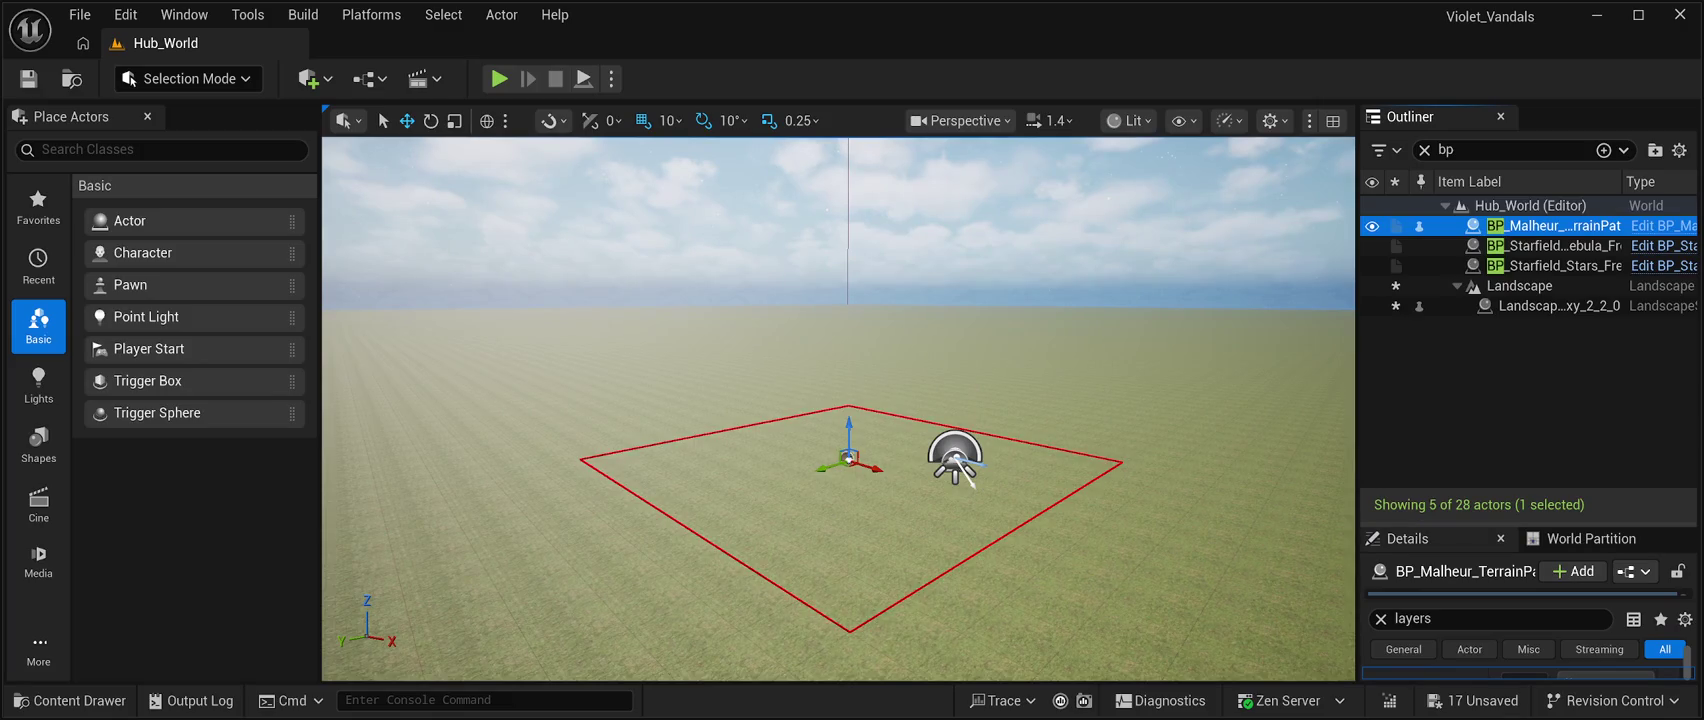
Enlarge the Details panel and clear its 'layers' filter to show all BP_Malheur_TerrainPatch properties.
left_click_drag(1530, 523, 1530, 297)
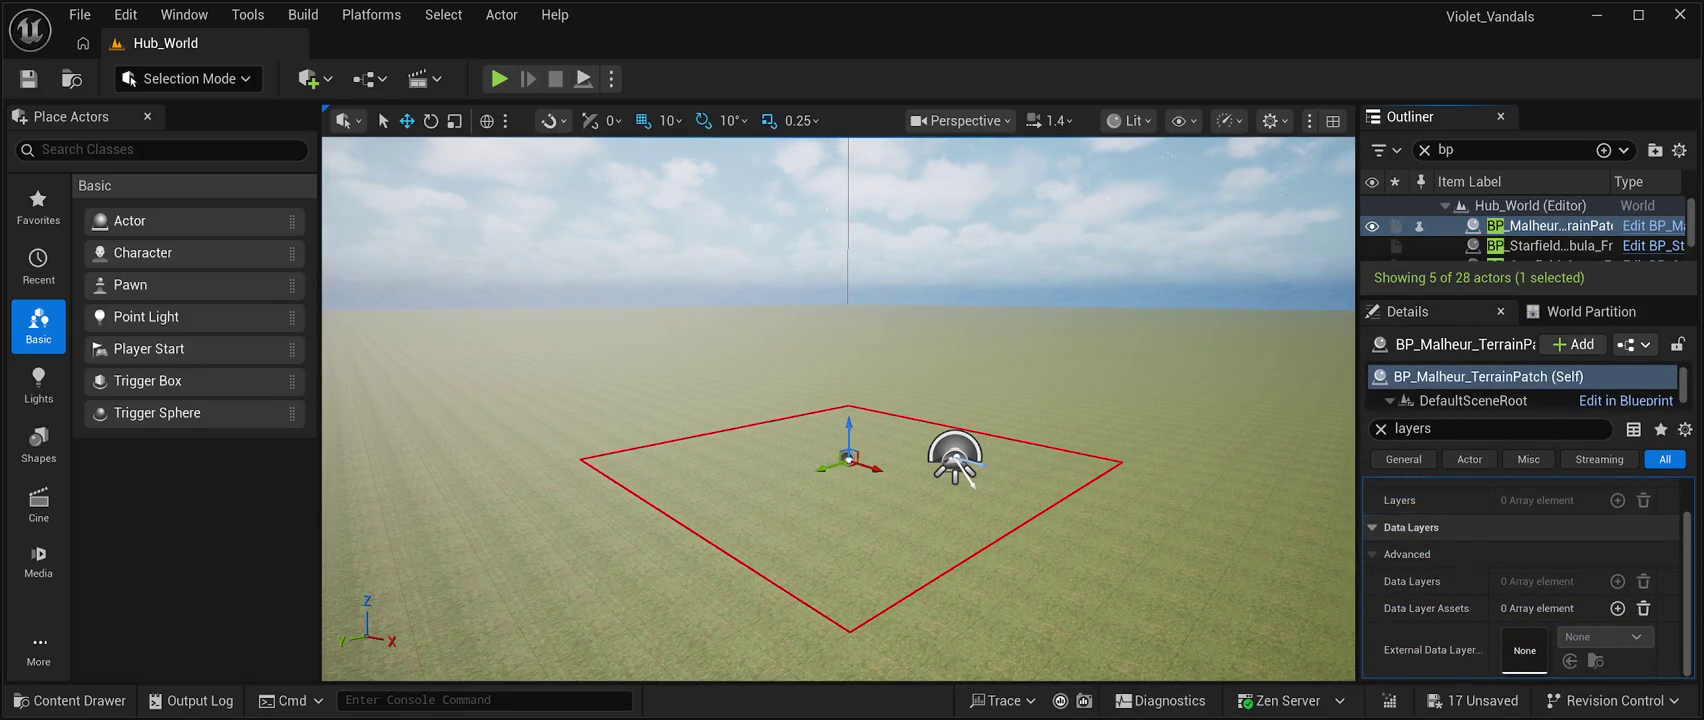
left_click(1450, 428)
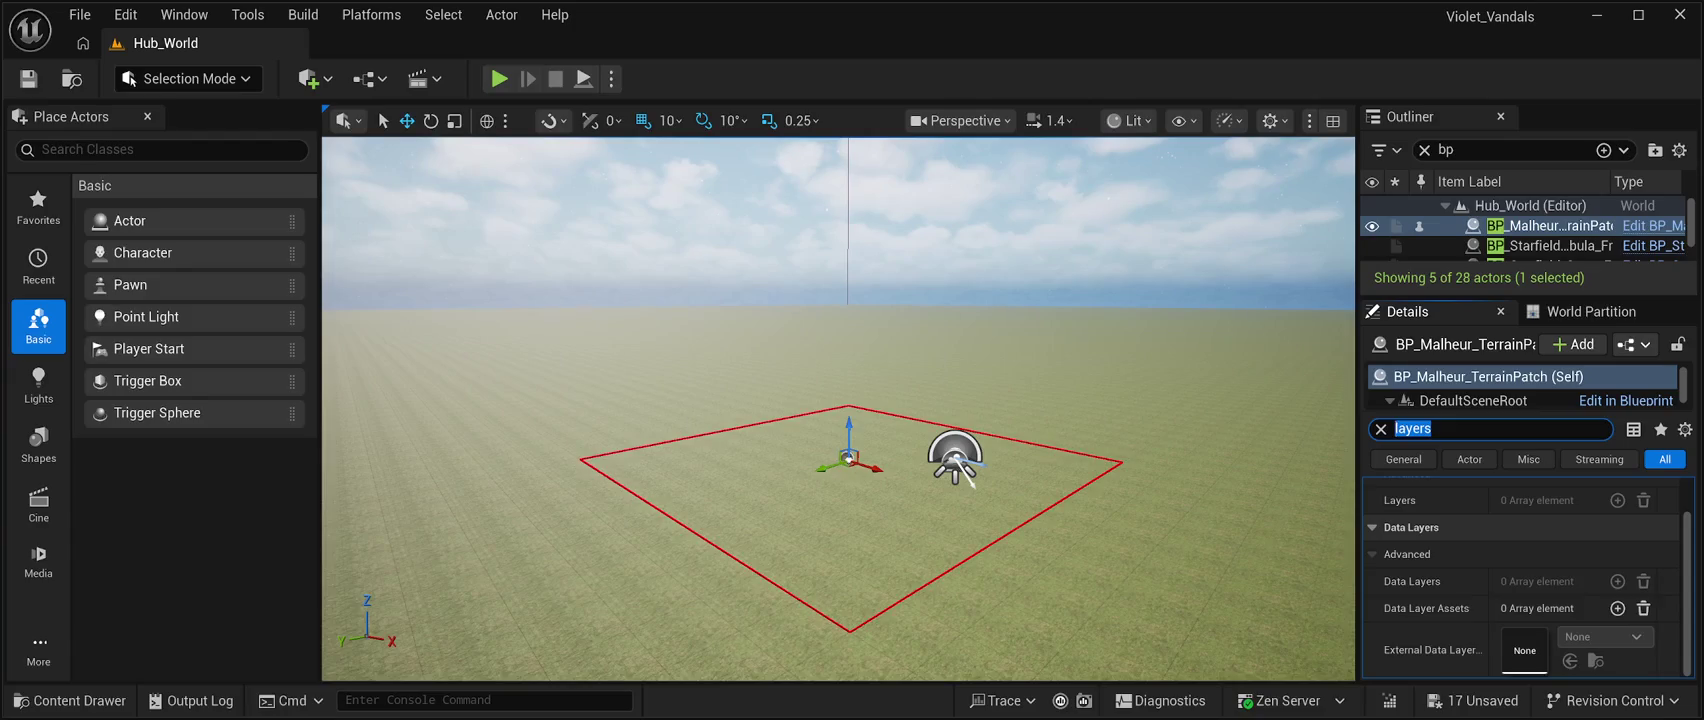
key("BackSpace")
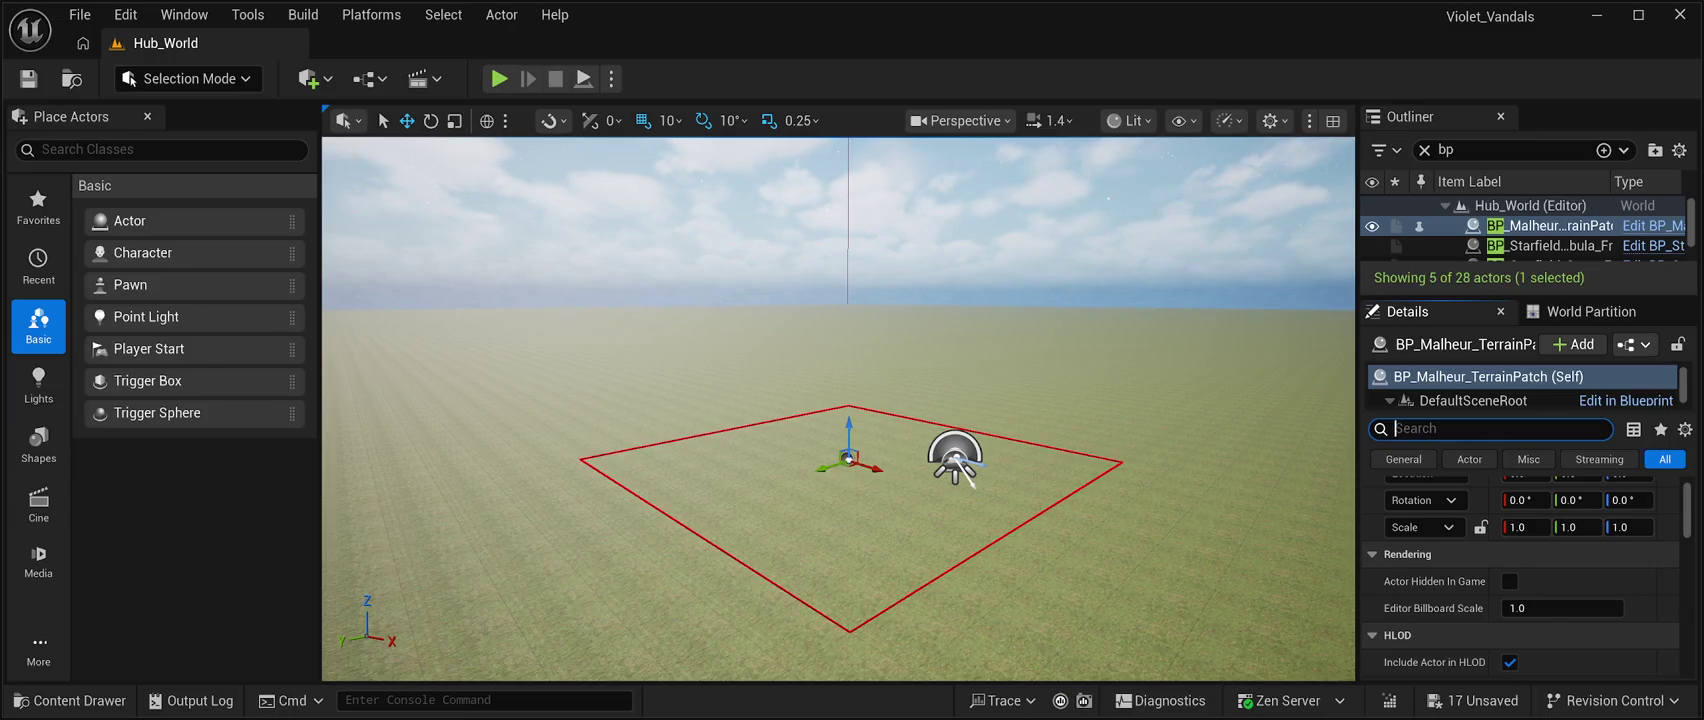
scroll(1500, 510, "up", 1)
left_click(1629, 516)
type("1.0")
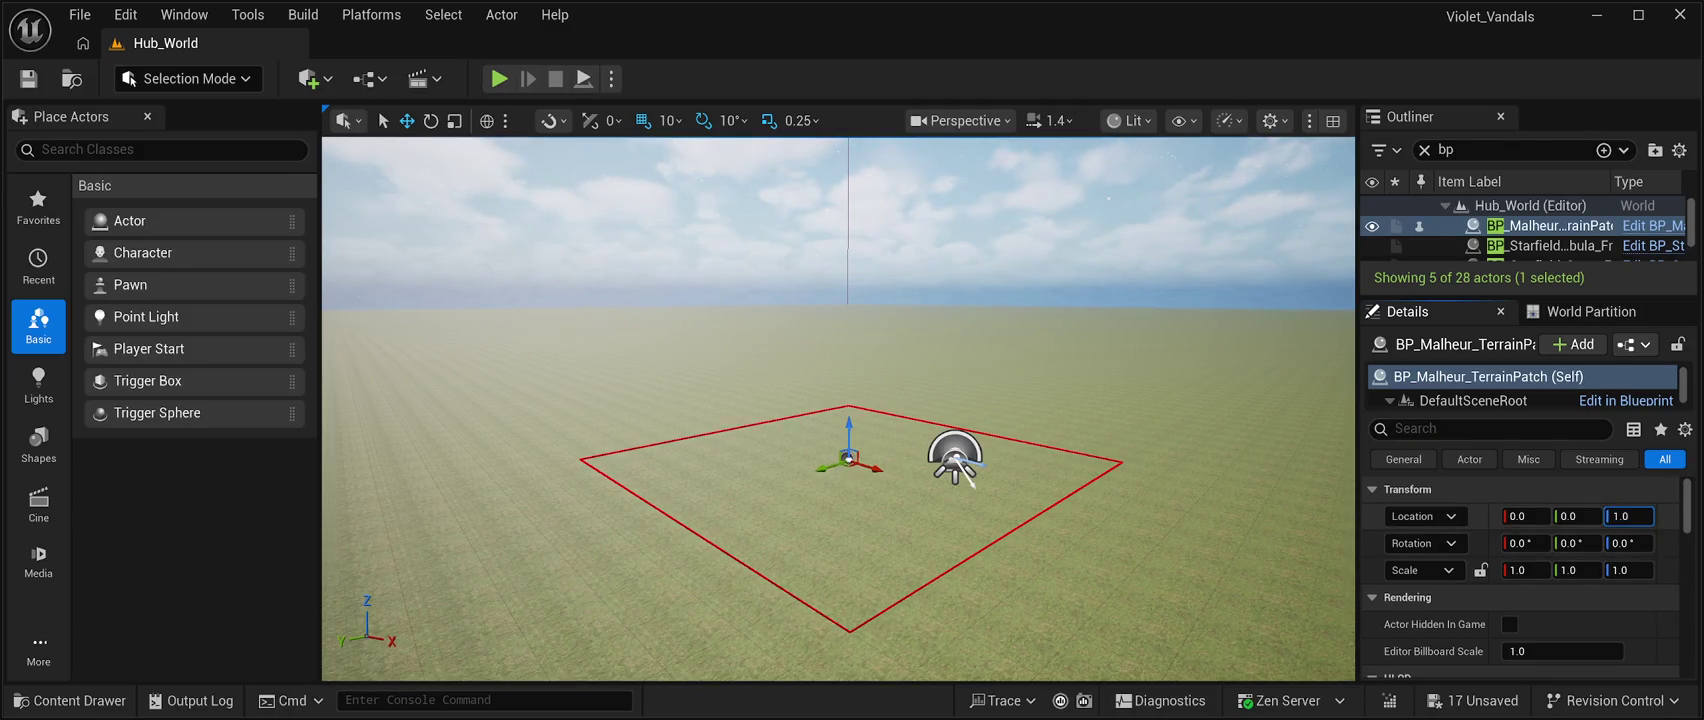
key("Return")
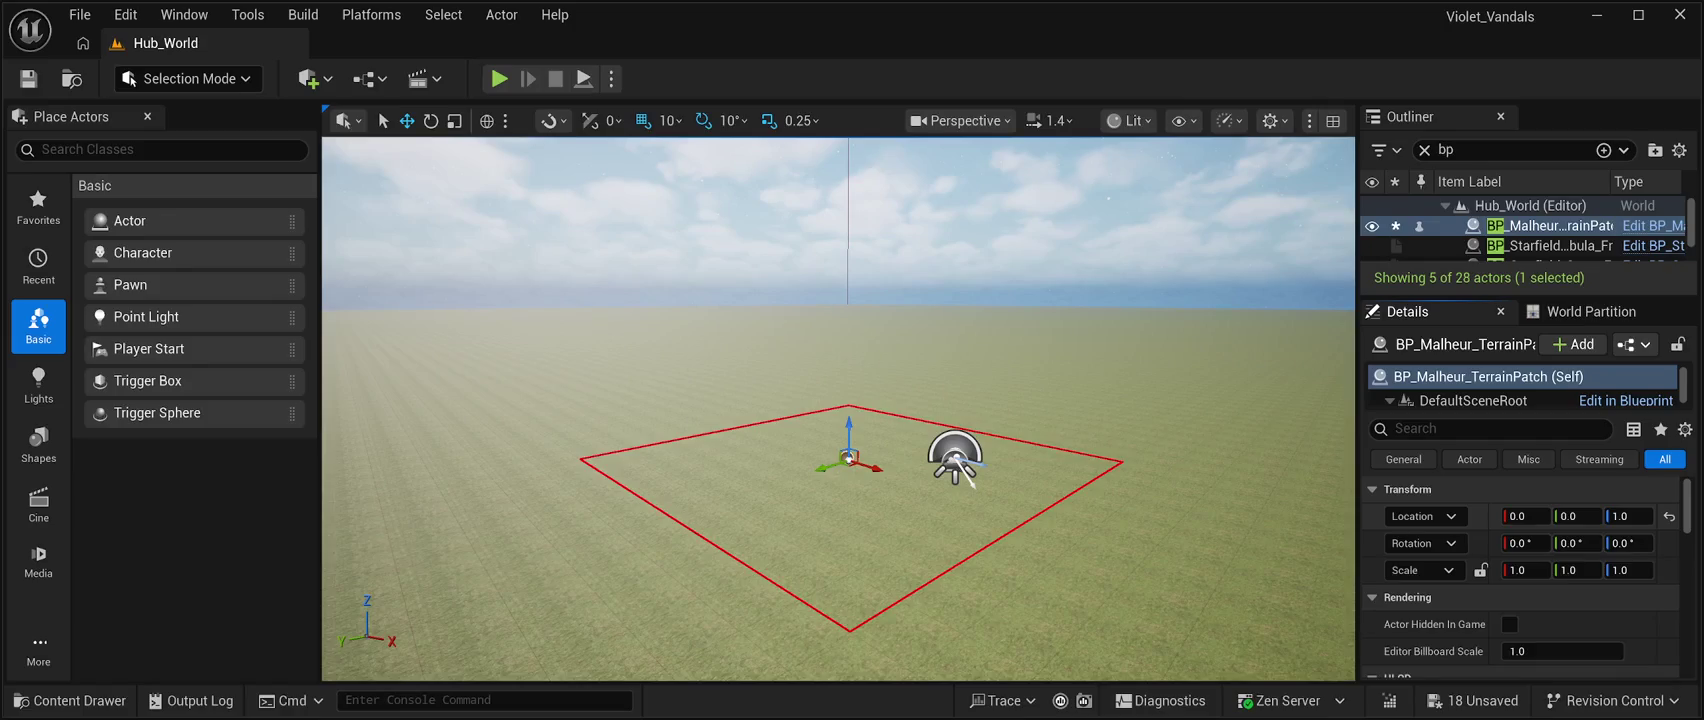
key("ctrl+z")
left_click_drag(1625, 516, 1665, 516)
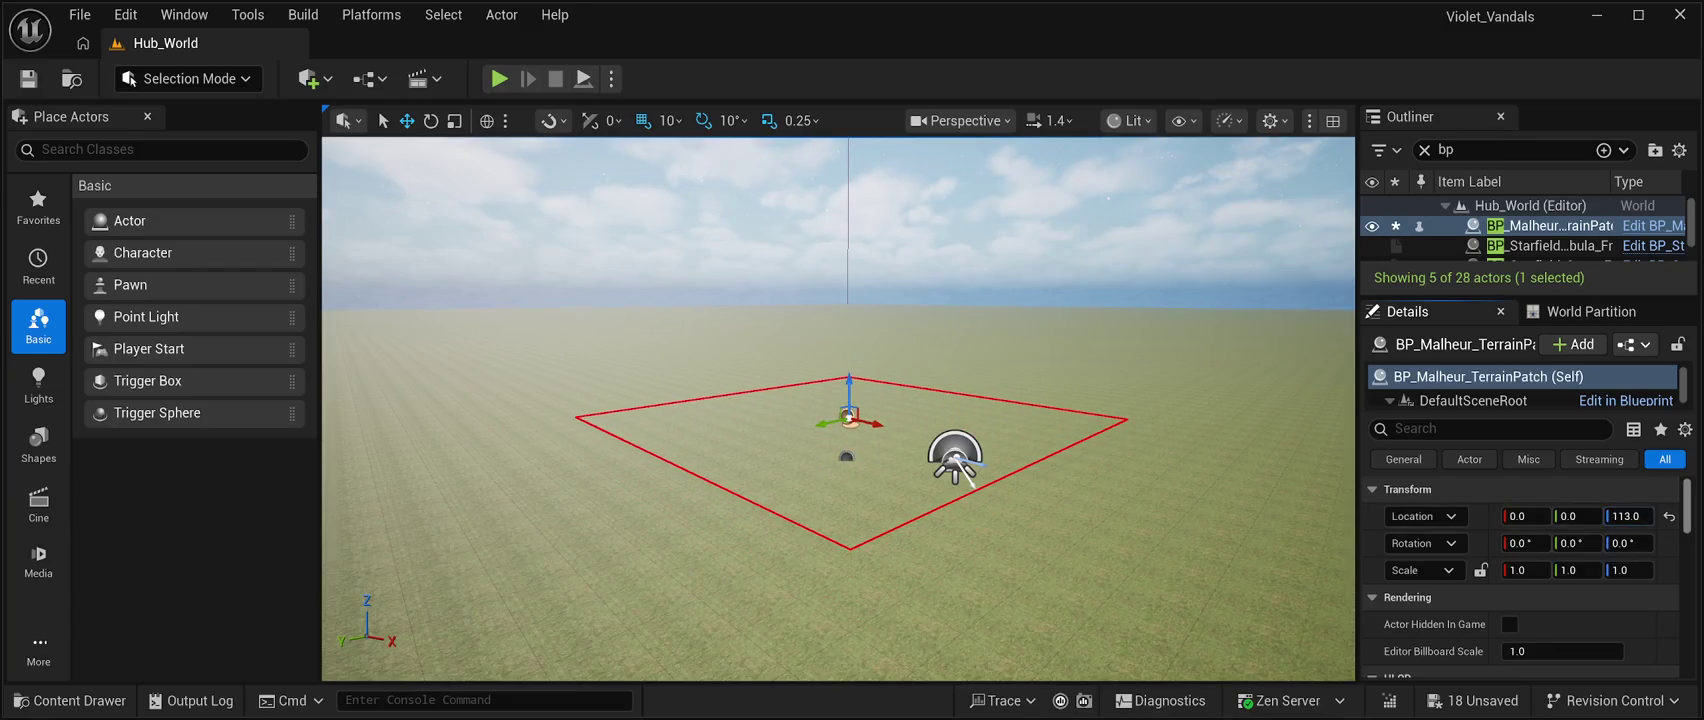
key("ctrl+z")
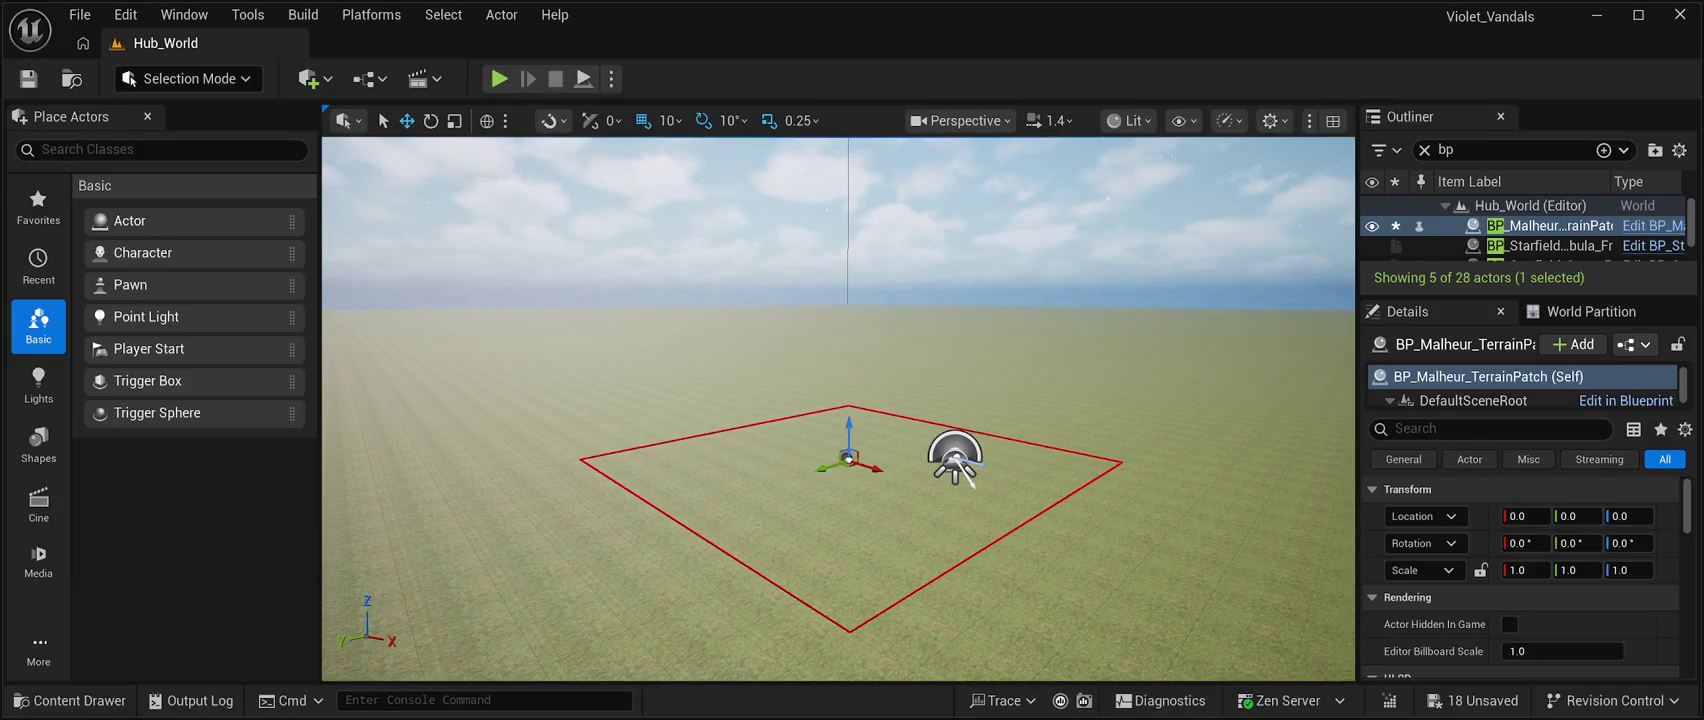
Select the BP_Malheur_TerrainPatch actor's LandscapeTexturePatch component in the Details panel.
left_click(1490, 428)
type("ble")
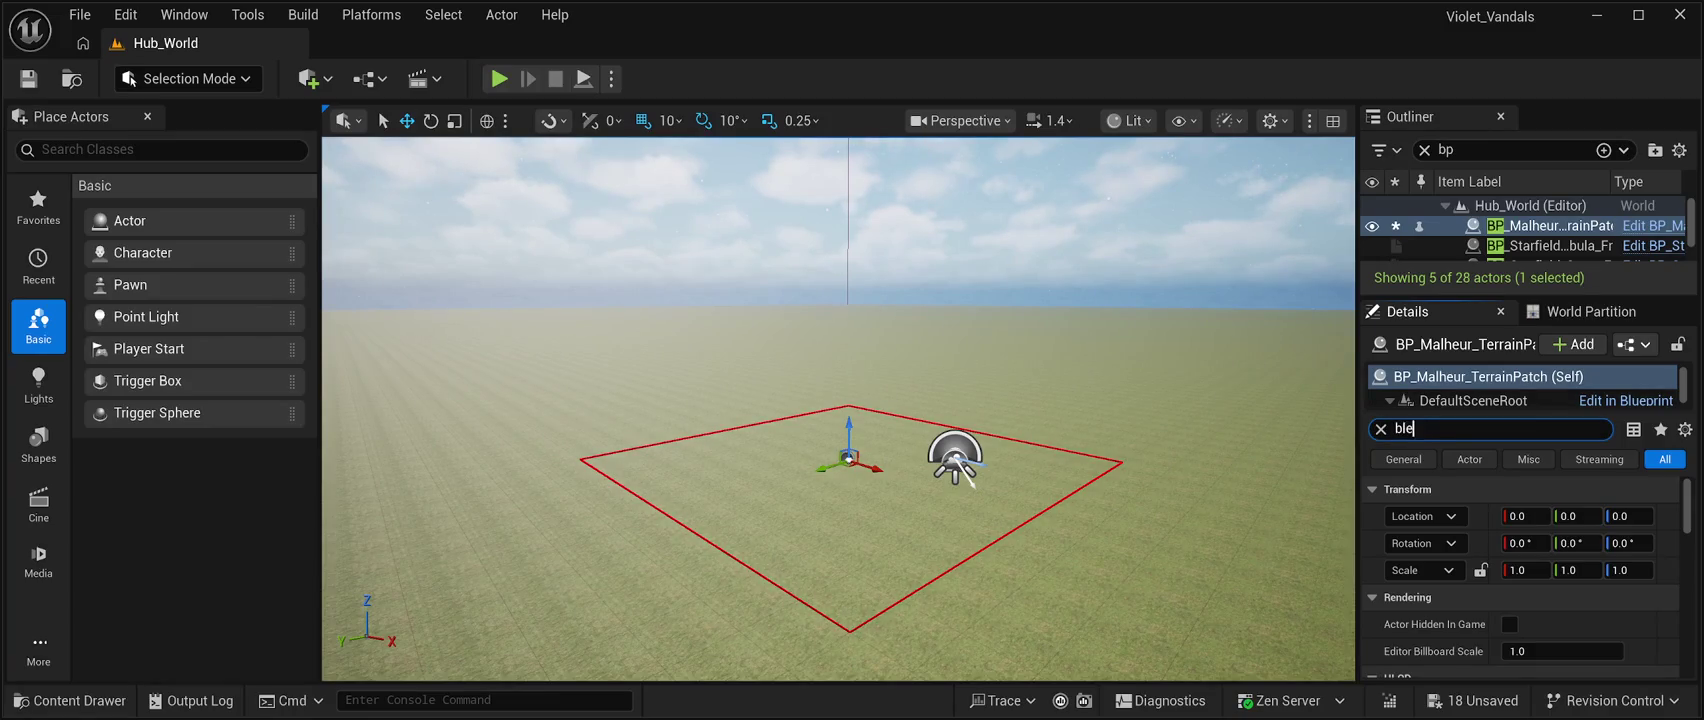
type("nd mode")
key("BackSpace")
key("BackSpace")
key("BackSpace")
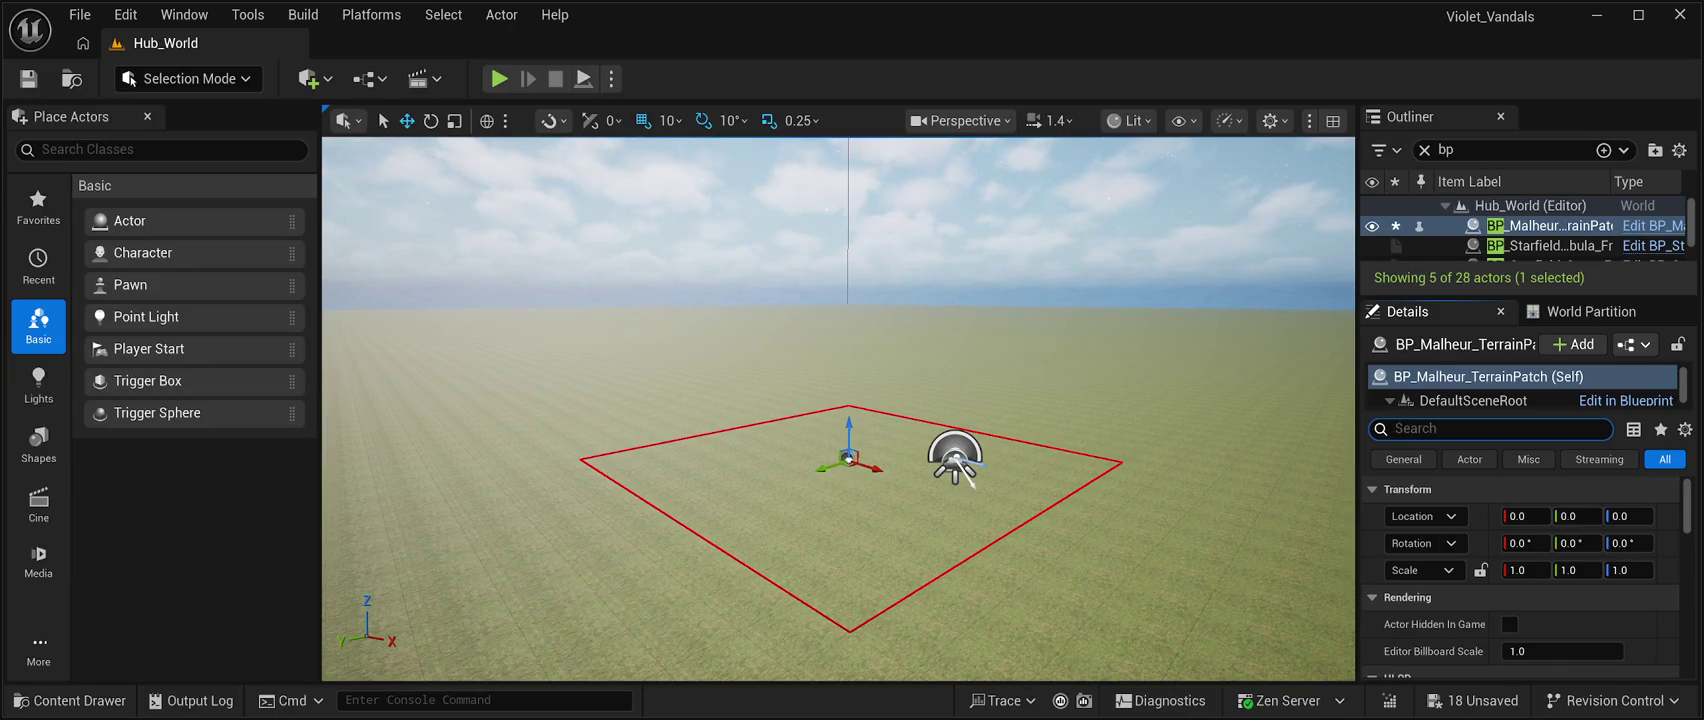
left_click(1480, 376)
scroll(1520, 385, "down", 1)
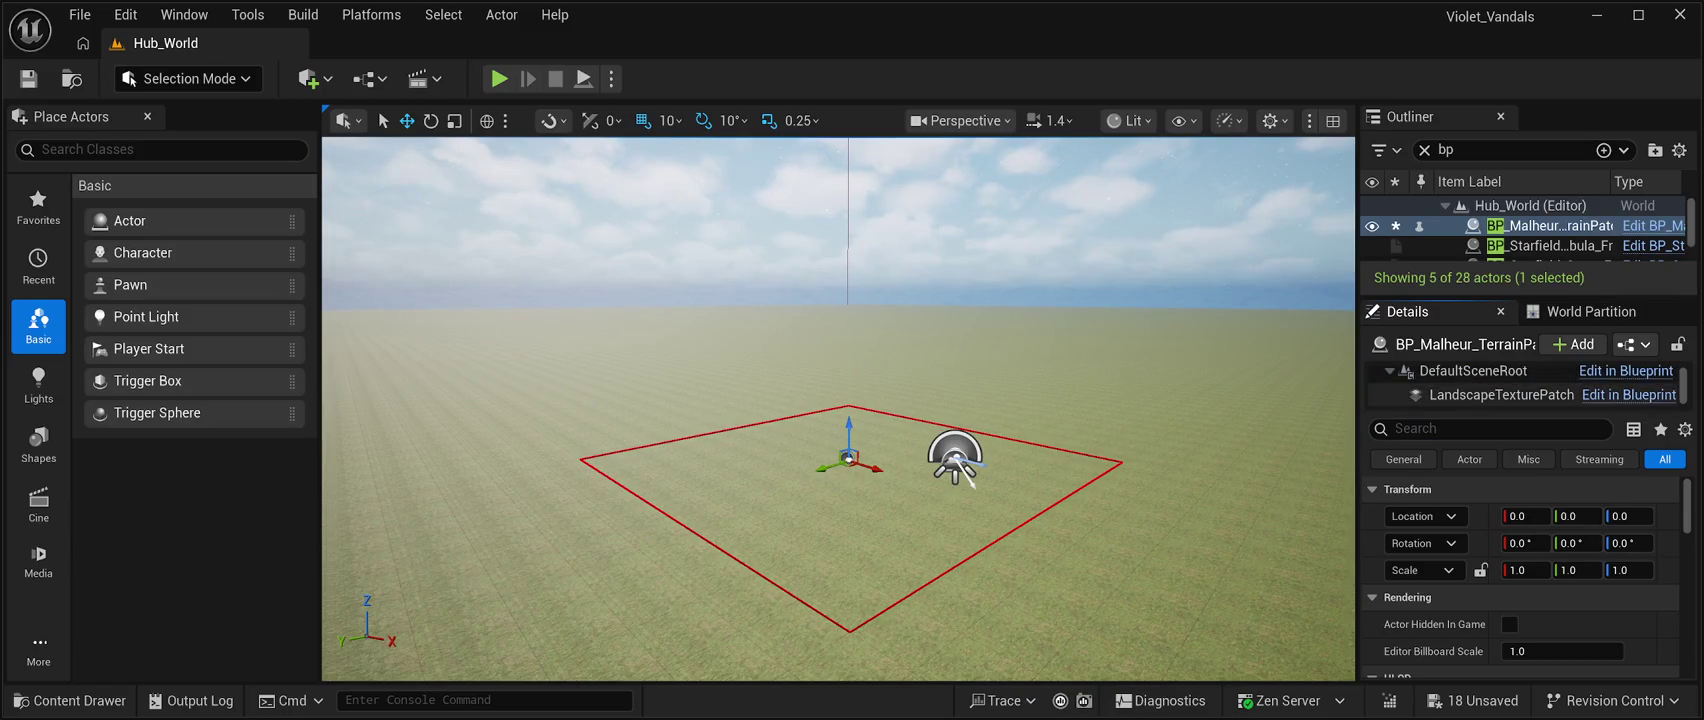
left_click(1500, 394)
Filter for 'blend', set the patch's Blend Mode to Alpha Blend, and save the level.
left_click(1490, 428)
type("blend")
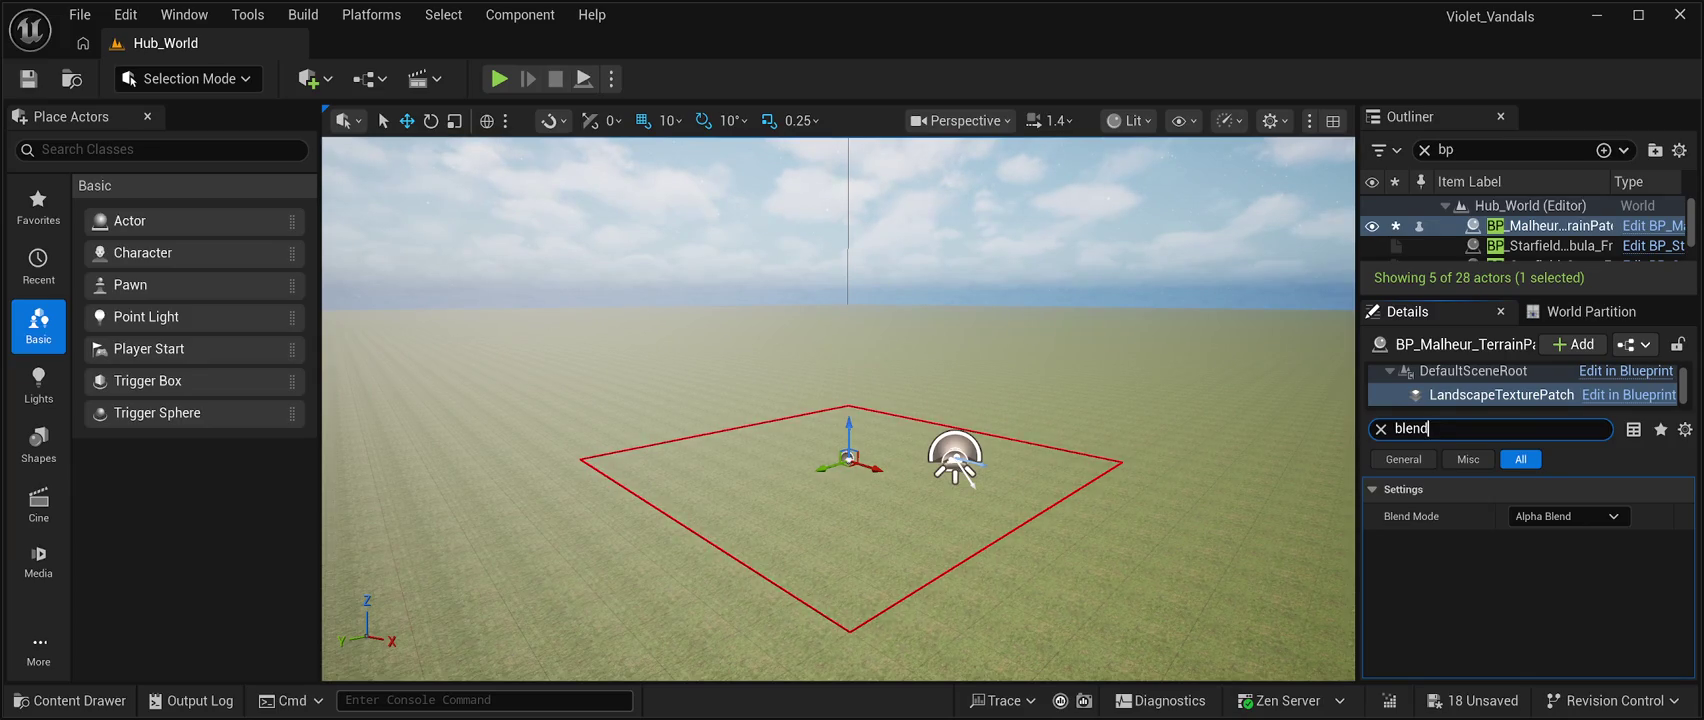
left_click(1420, 516)
key("Down")
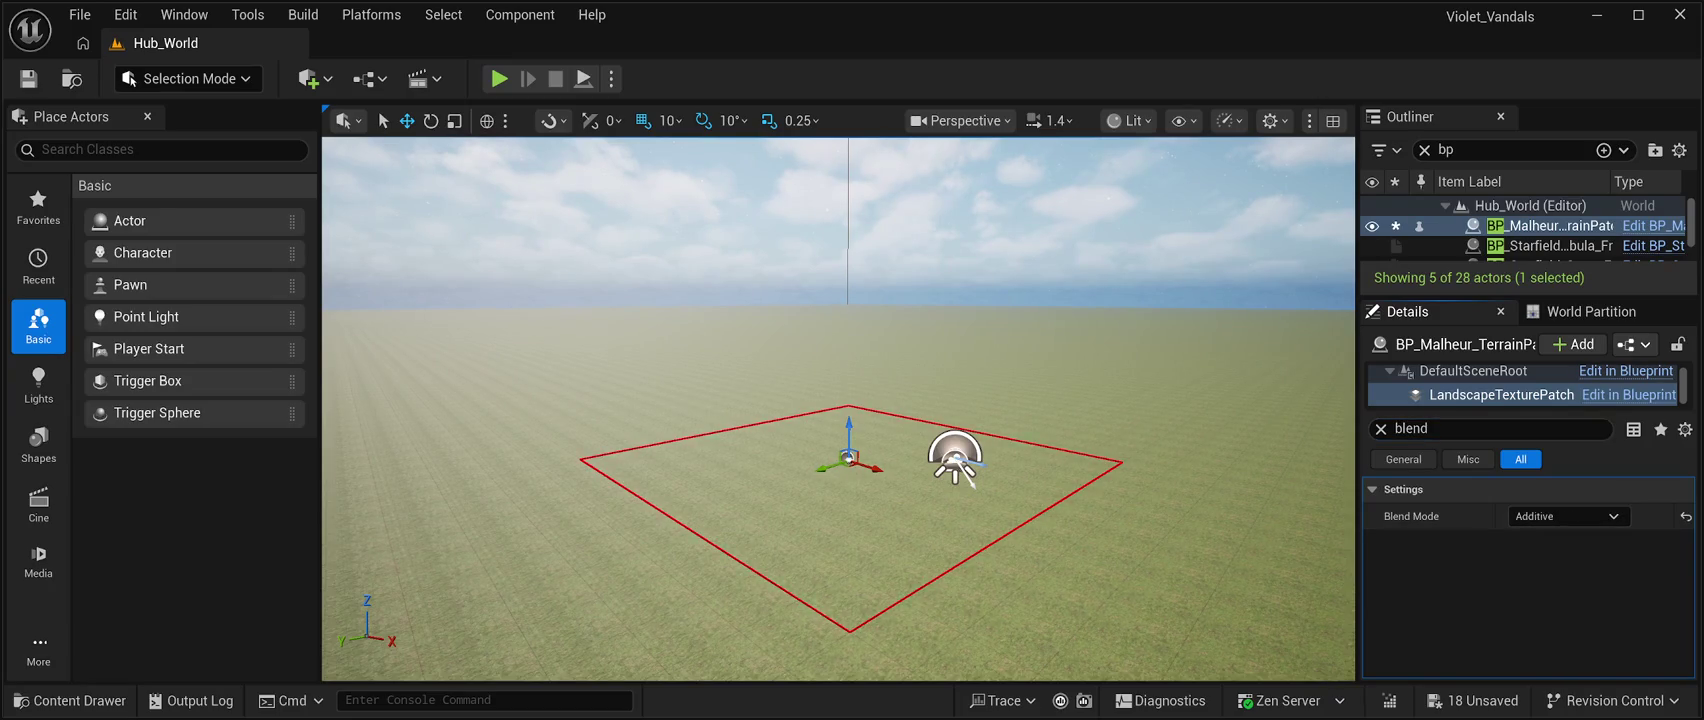
key("ctrl+s")
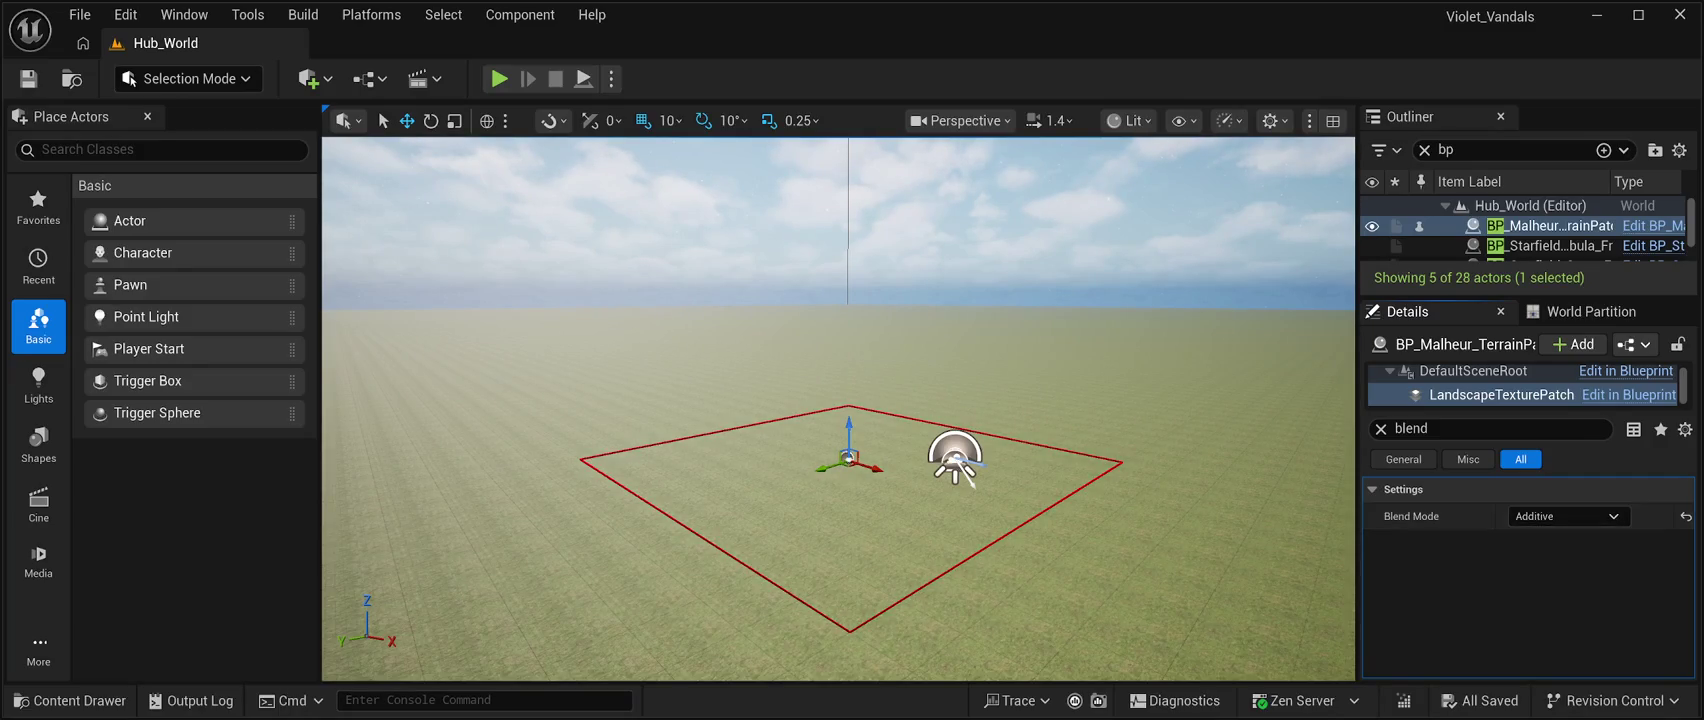
key("ctrl+z")
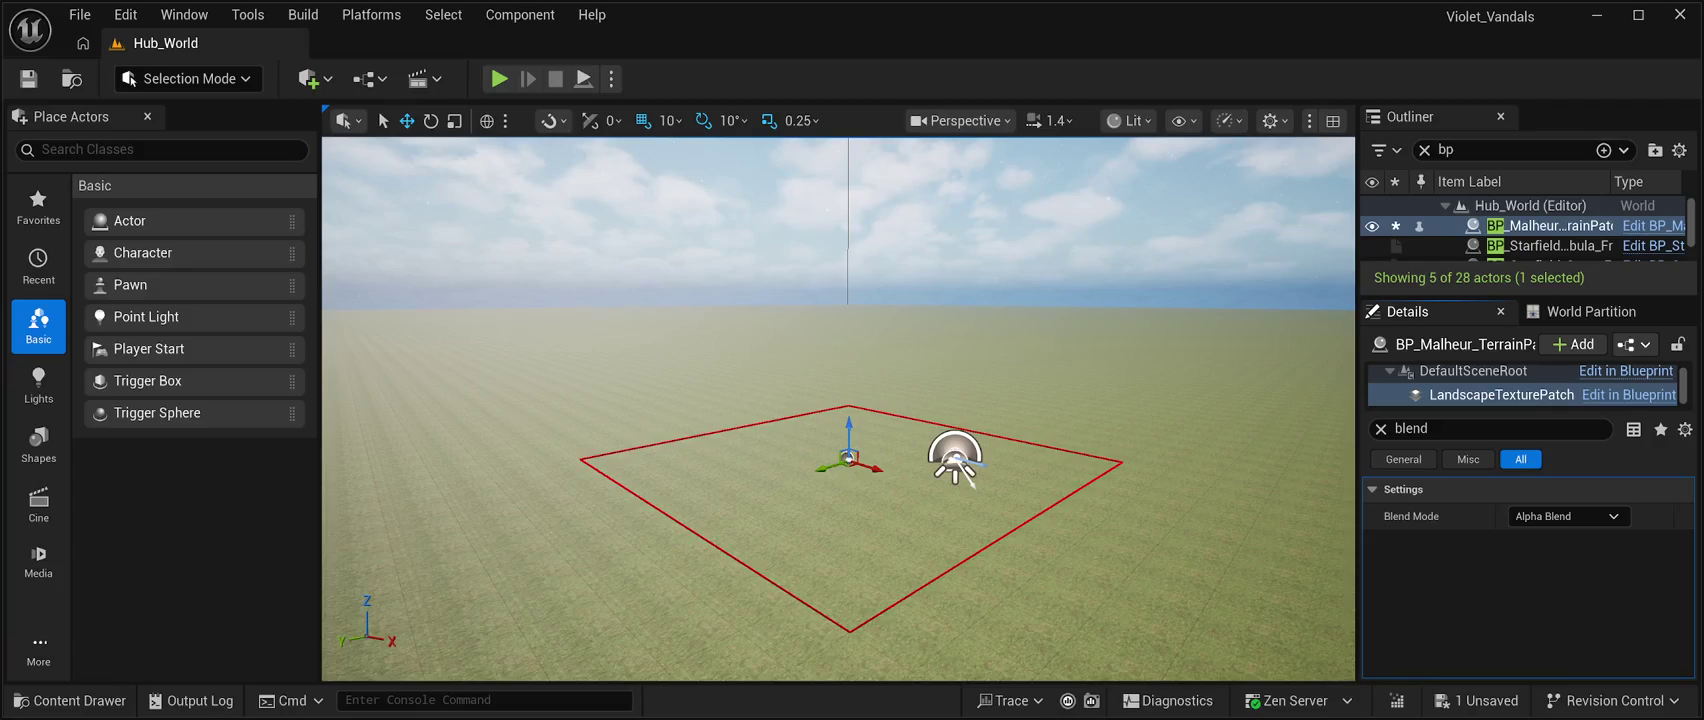
key("ctrl+s")
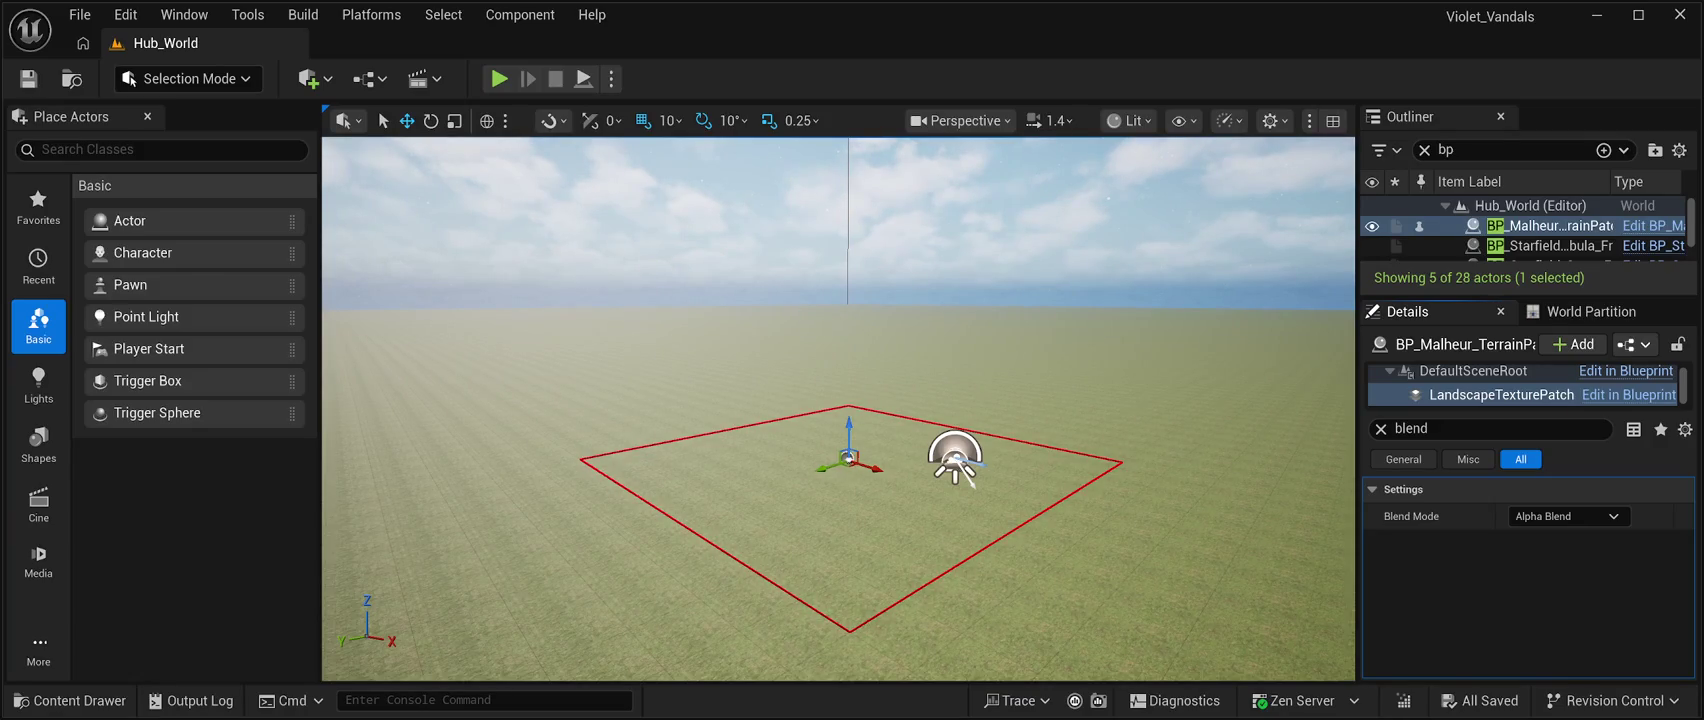
scroll(838, 410, "up", 5)
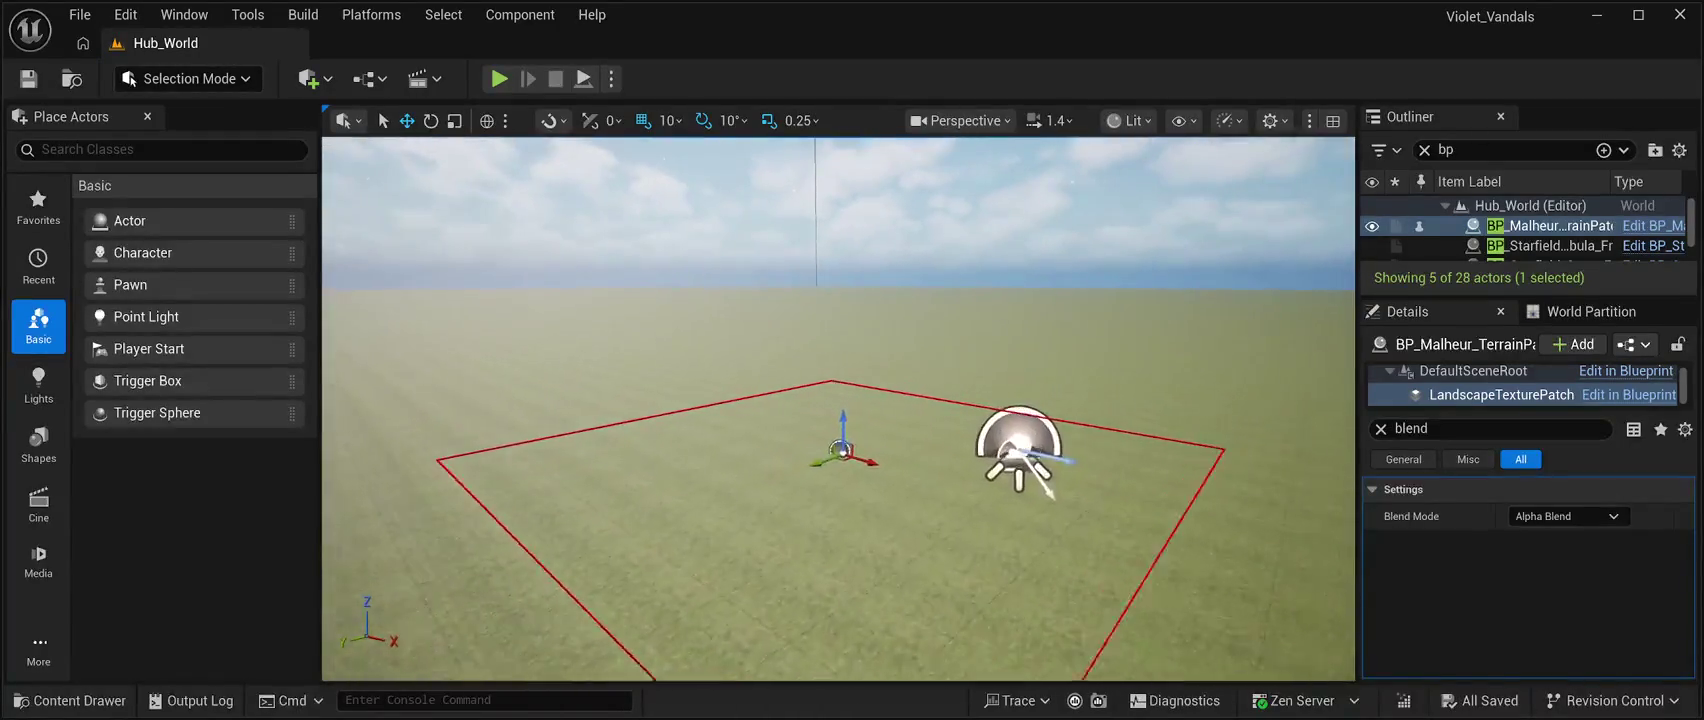
Orbit the viewport until the terrain patch's full red outline is visible.
left_click_drag(838, 410, 665, 390)
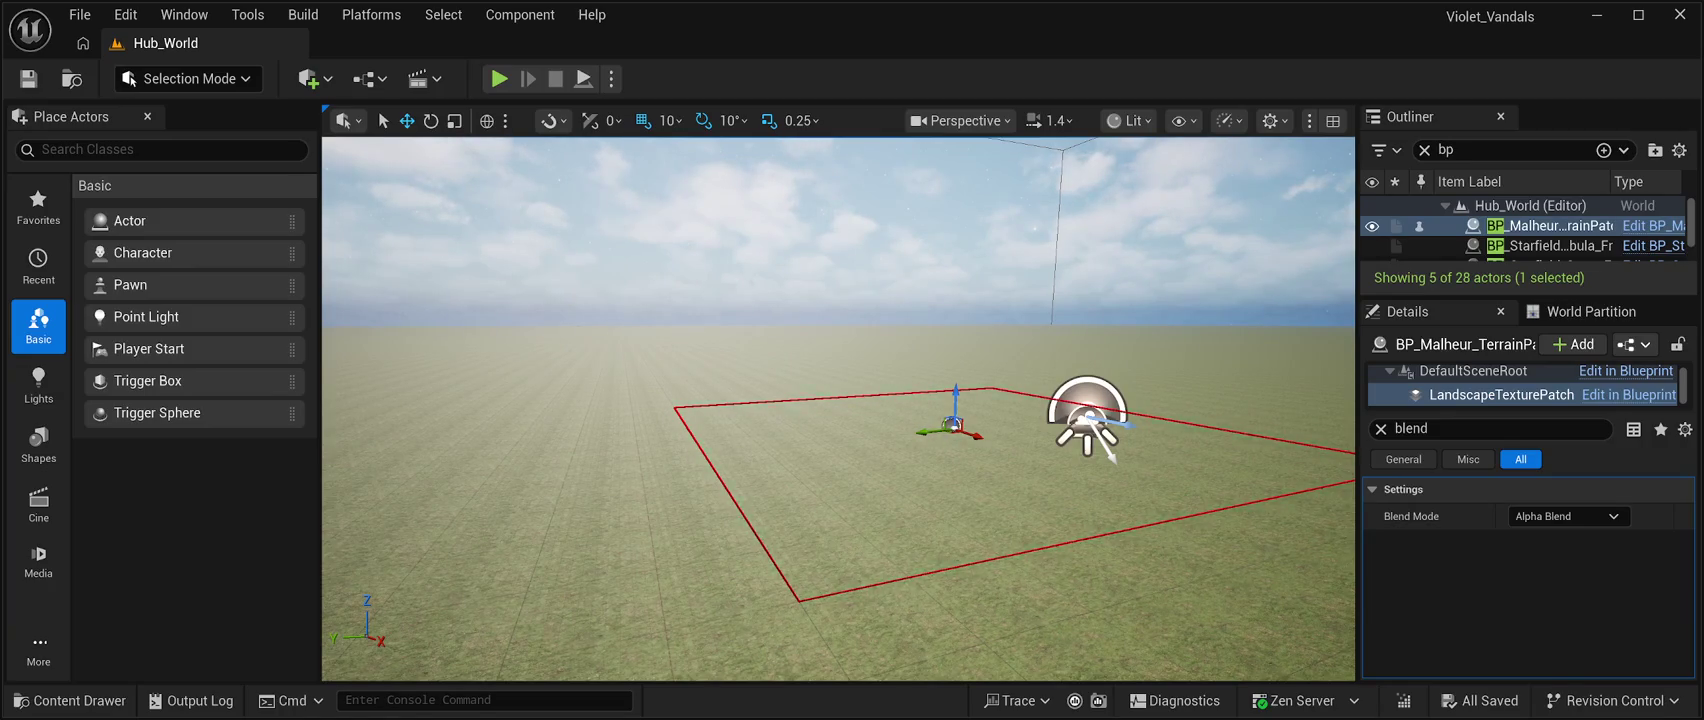
left_click(1430, 428)
Replace the Details filter 'blend' with 'texture', then browse the project assets in the Content Drawer.
key("ctrl+a")
type("text")
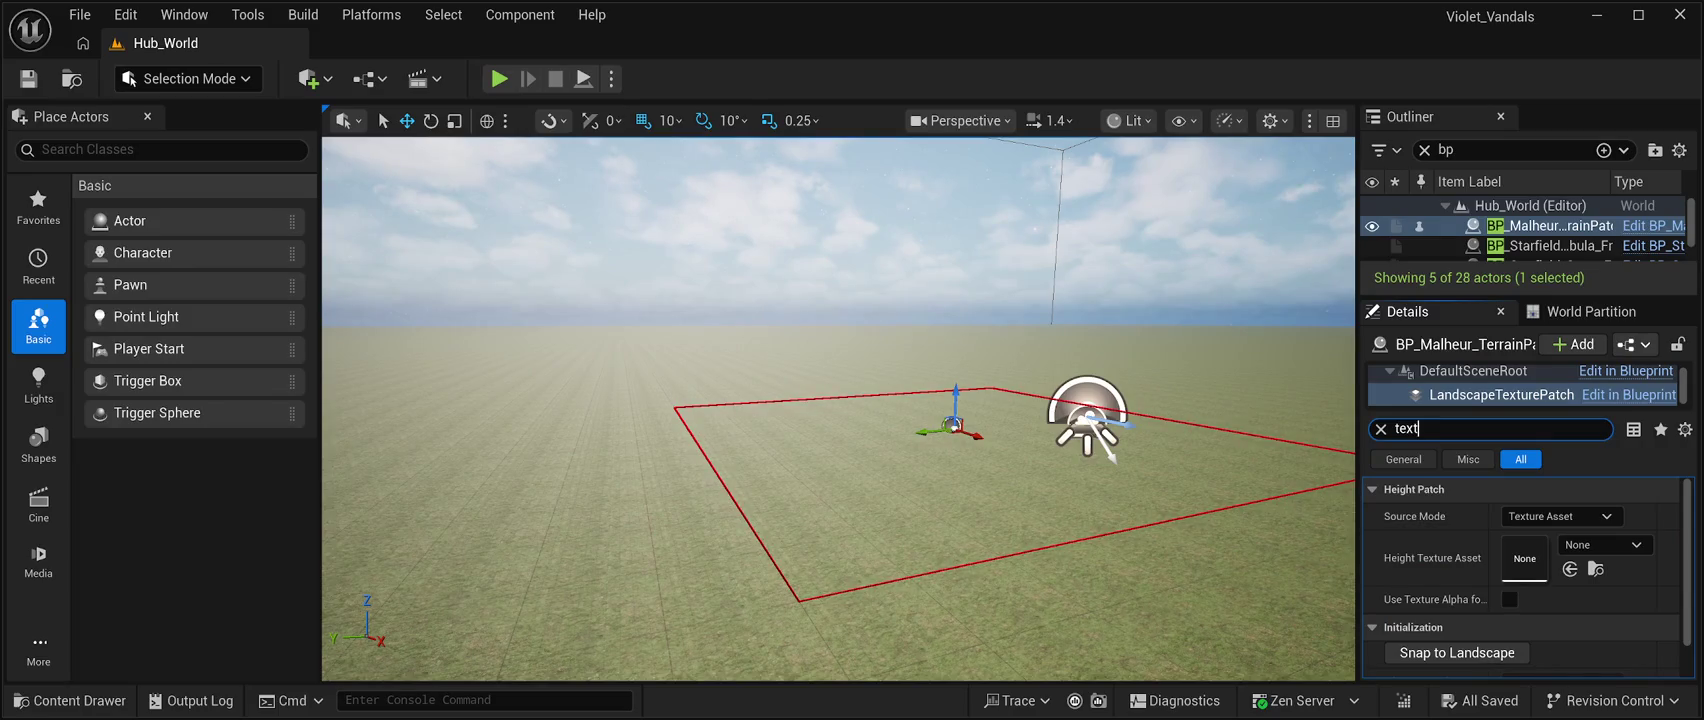
key("BackSpace")
type("ture")
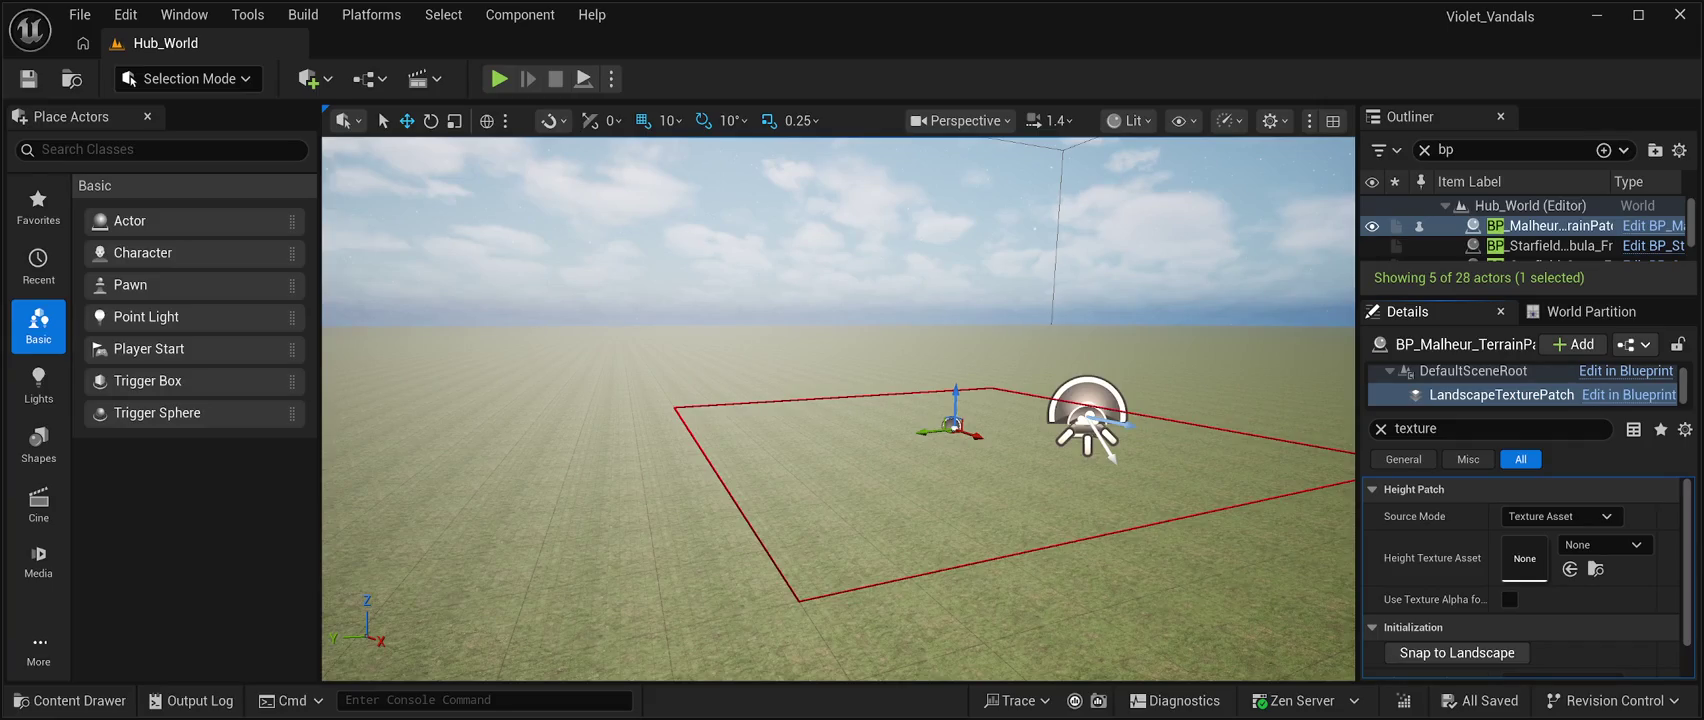
left_click(70, 700)
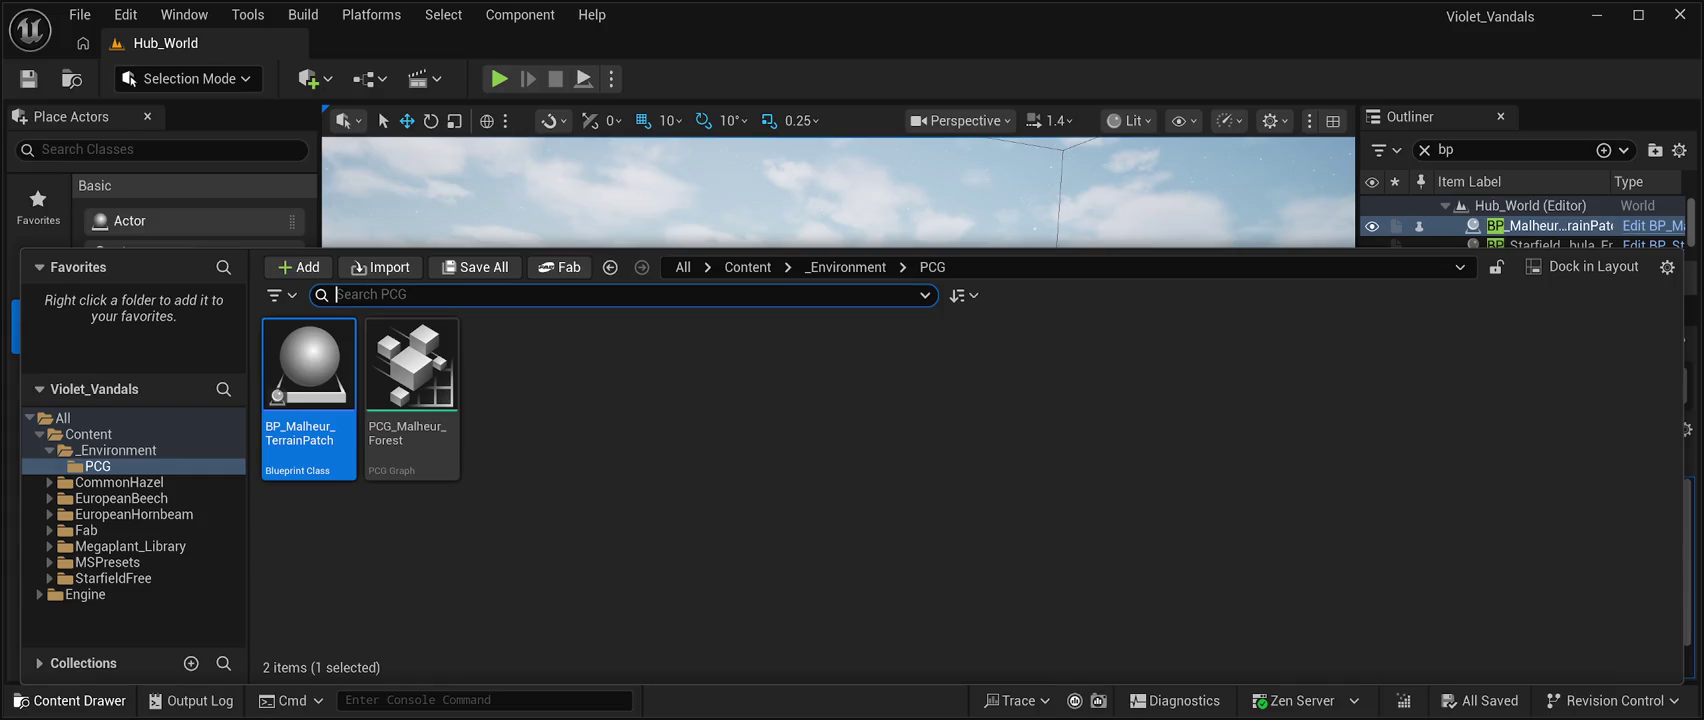
key("ctrl+space")
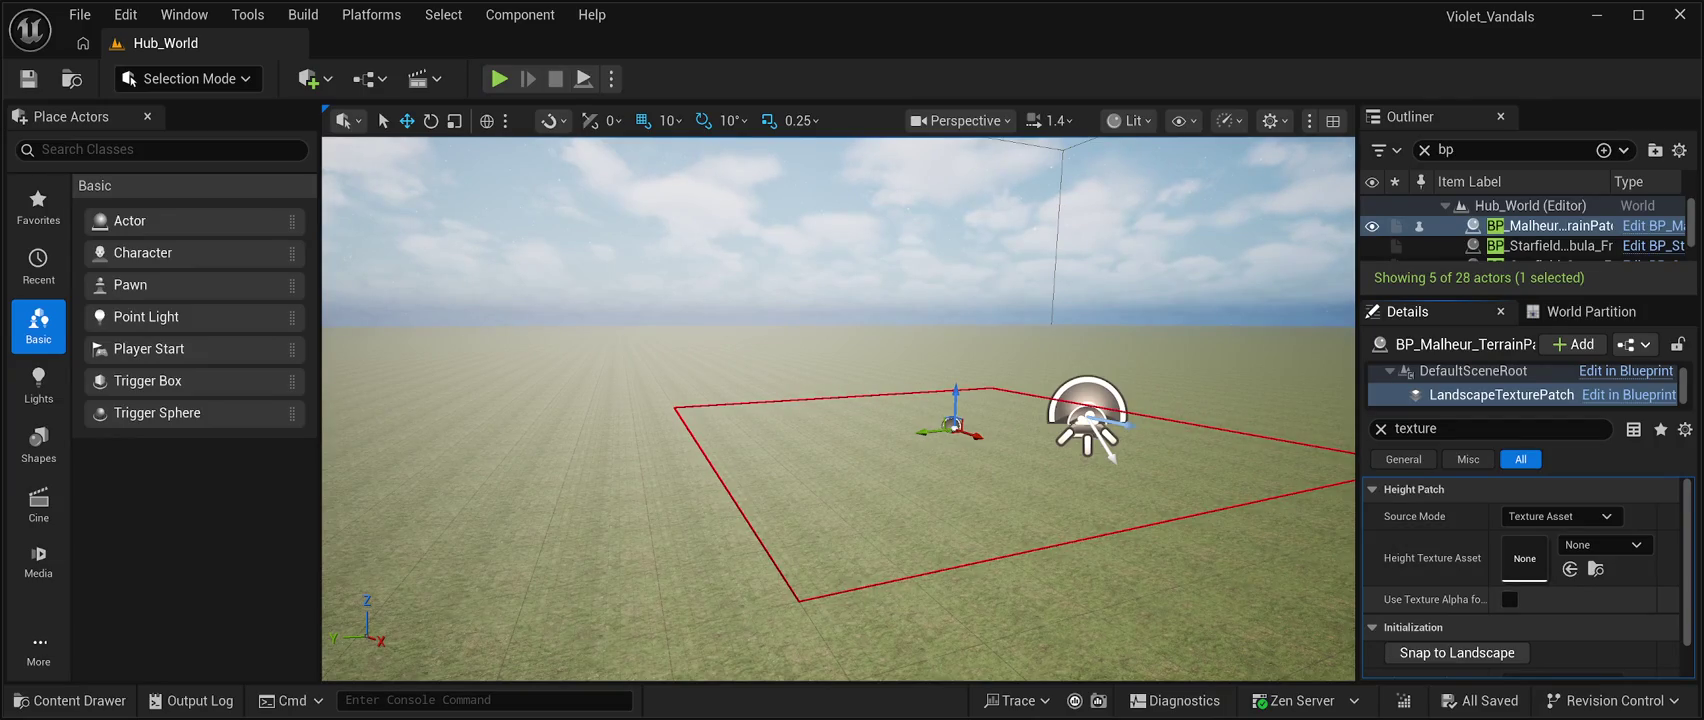
Enable Use Texture Alpha for Height and widen the Details panel by narrowing the viewport.
left_click(1509, 599)
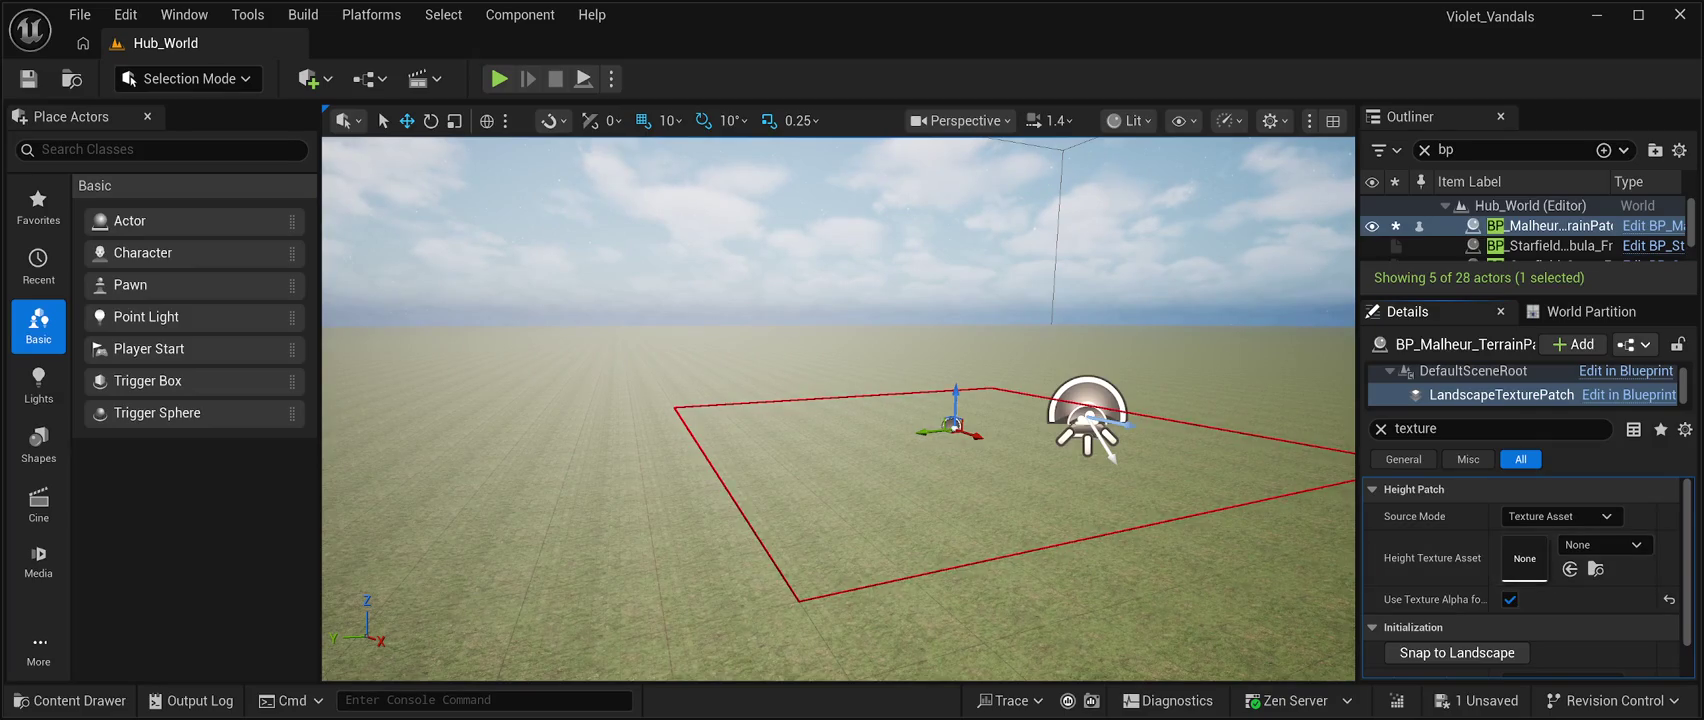
left_click_drag(1358, 400, 1167, 400)
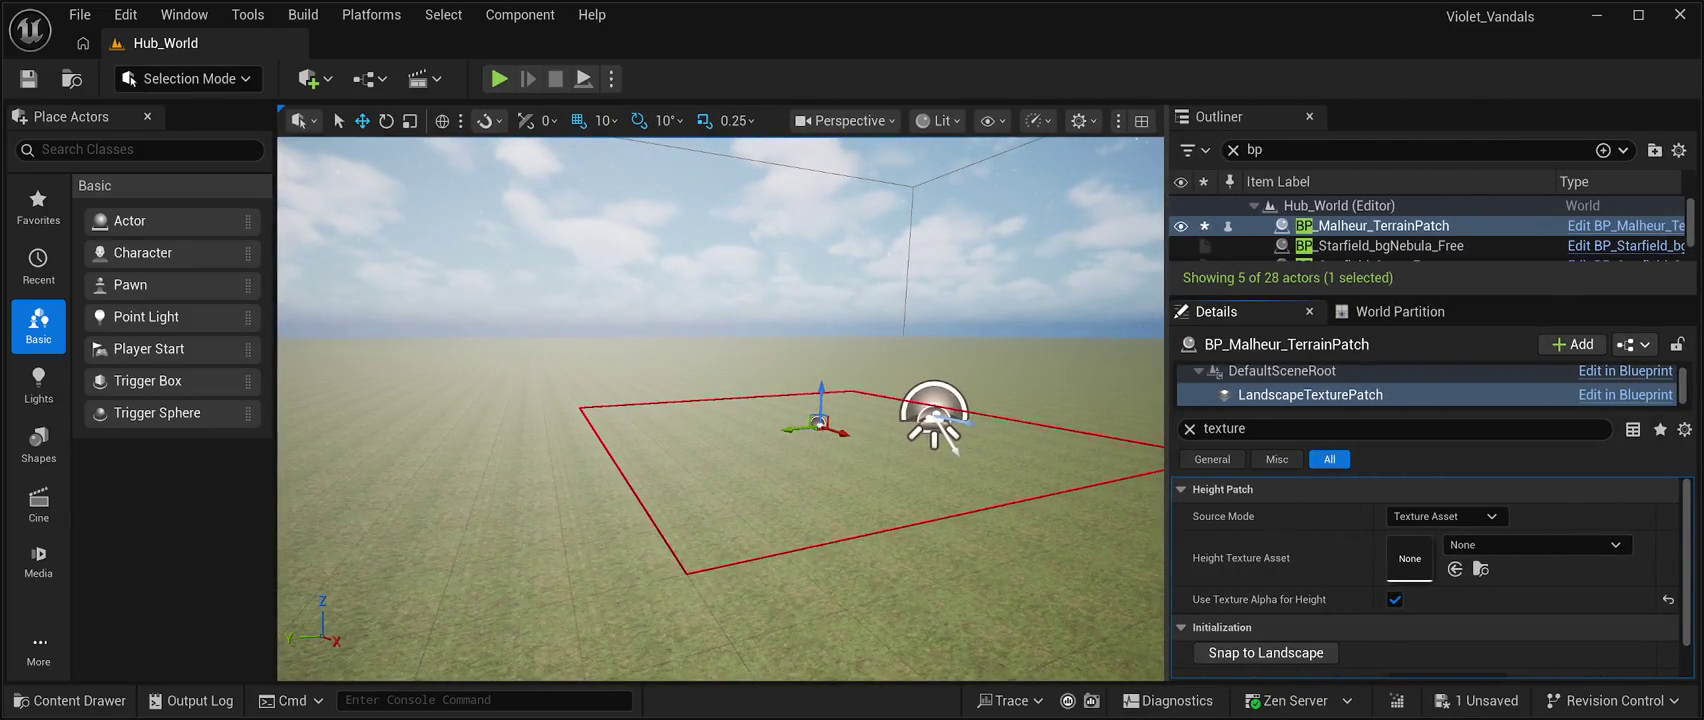
scroll(1300, 590, "down", 1)
Scroll through the Details panel to review the Height Patch texture settings.
scroll(1300, 590, "up", 1)
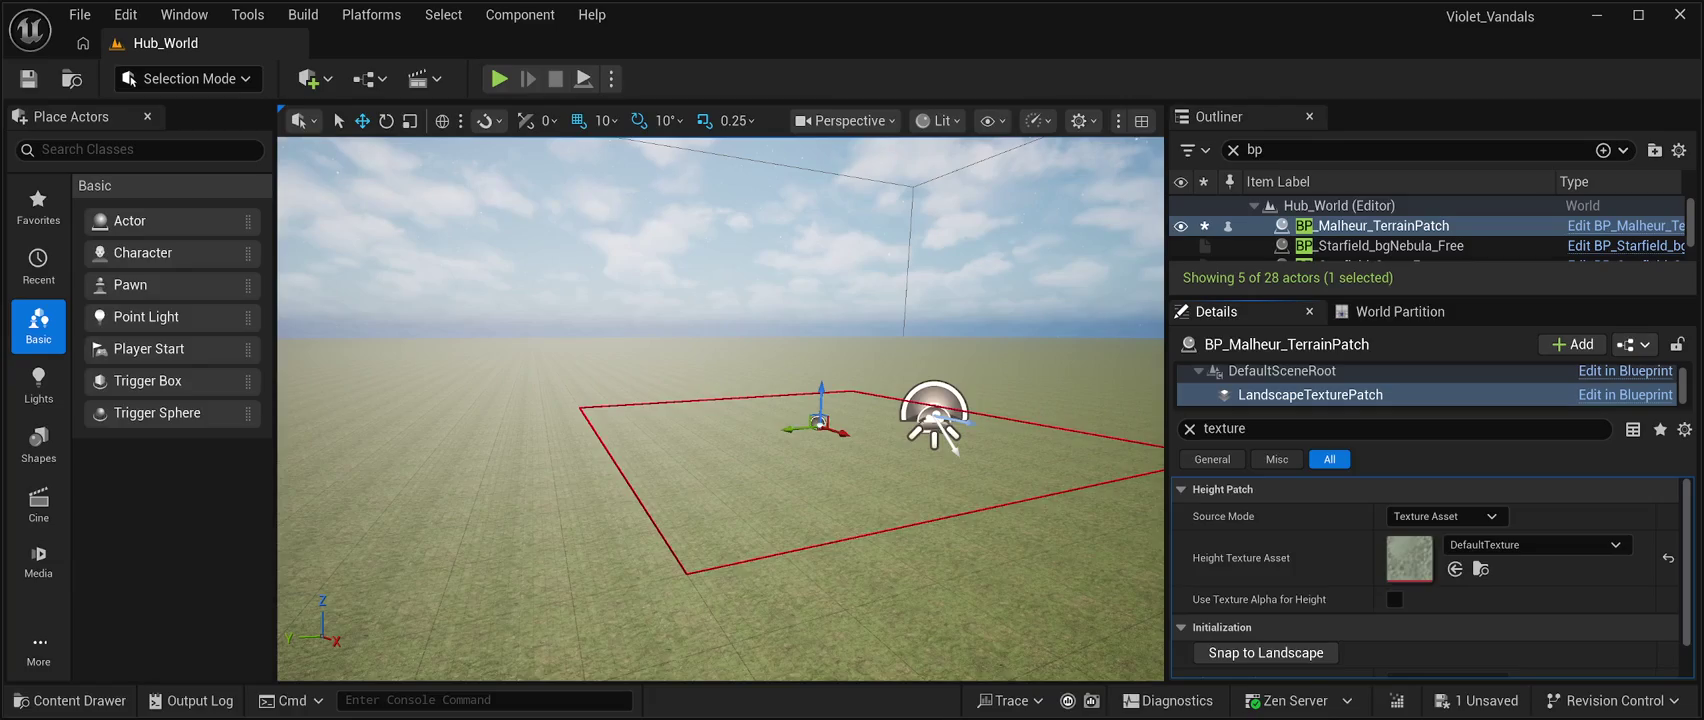
scroll(1430, 575, "down", 1)
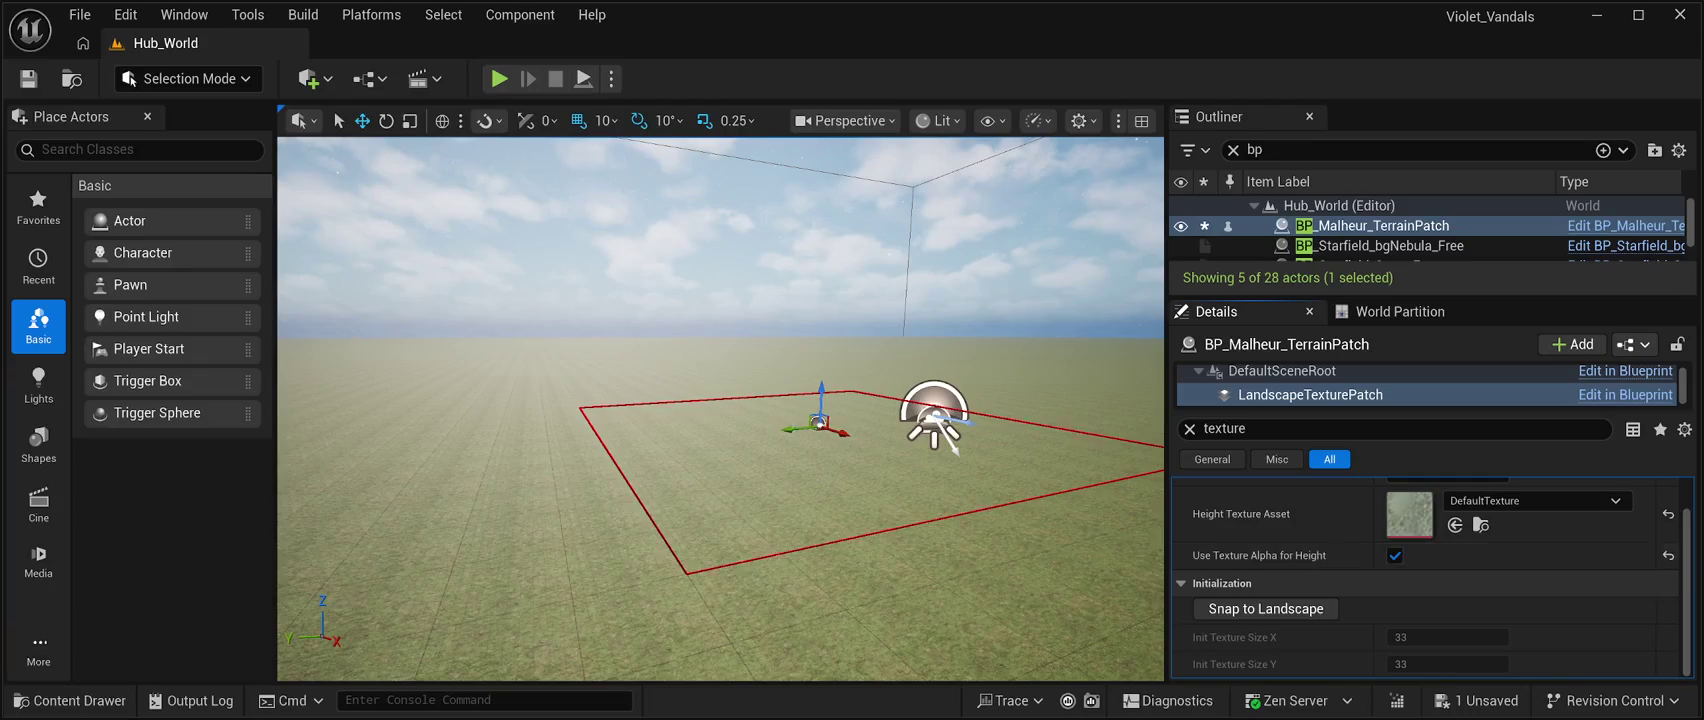
Turn Use Texture Alpha for Height back on and save the level.
left_click(1394, 555)
key("ctrl+s")
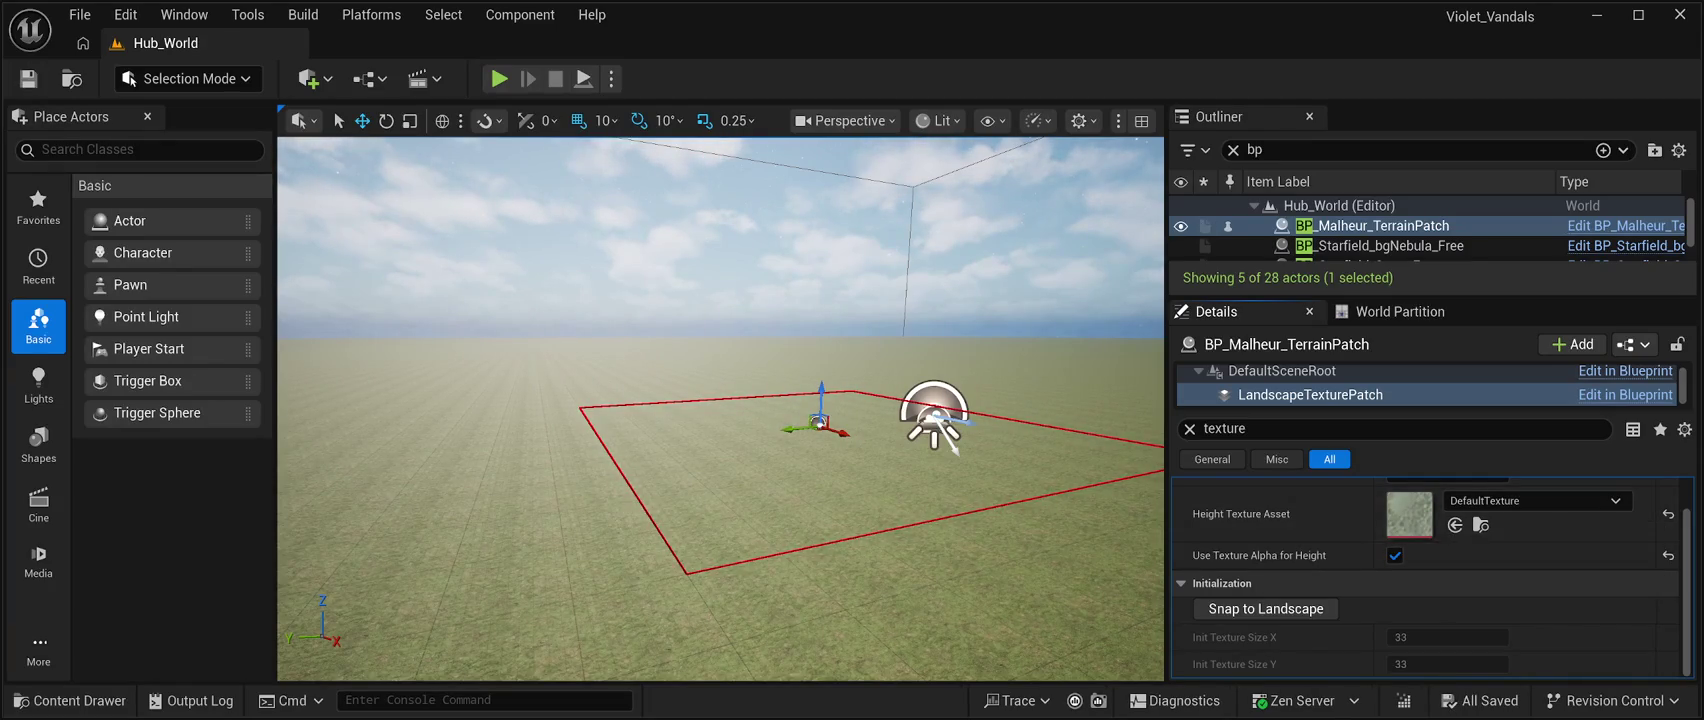
scroll(1430, 576, "up", 1)
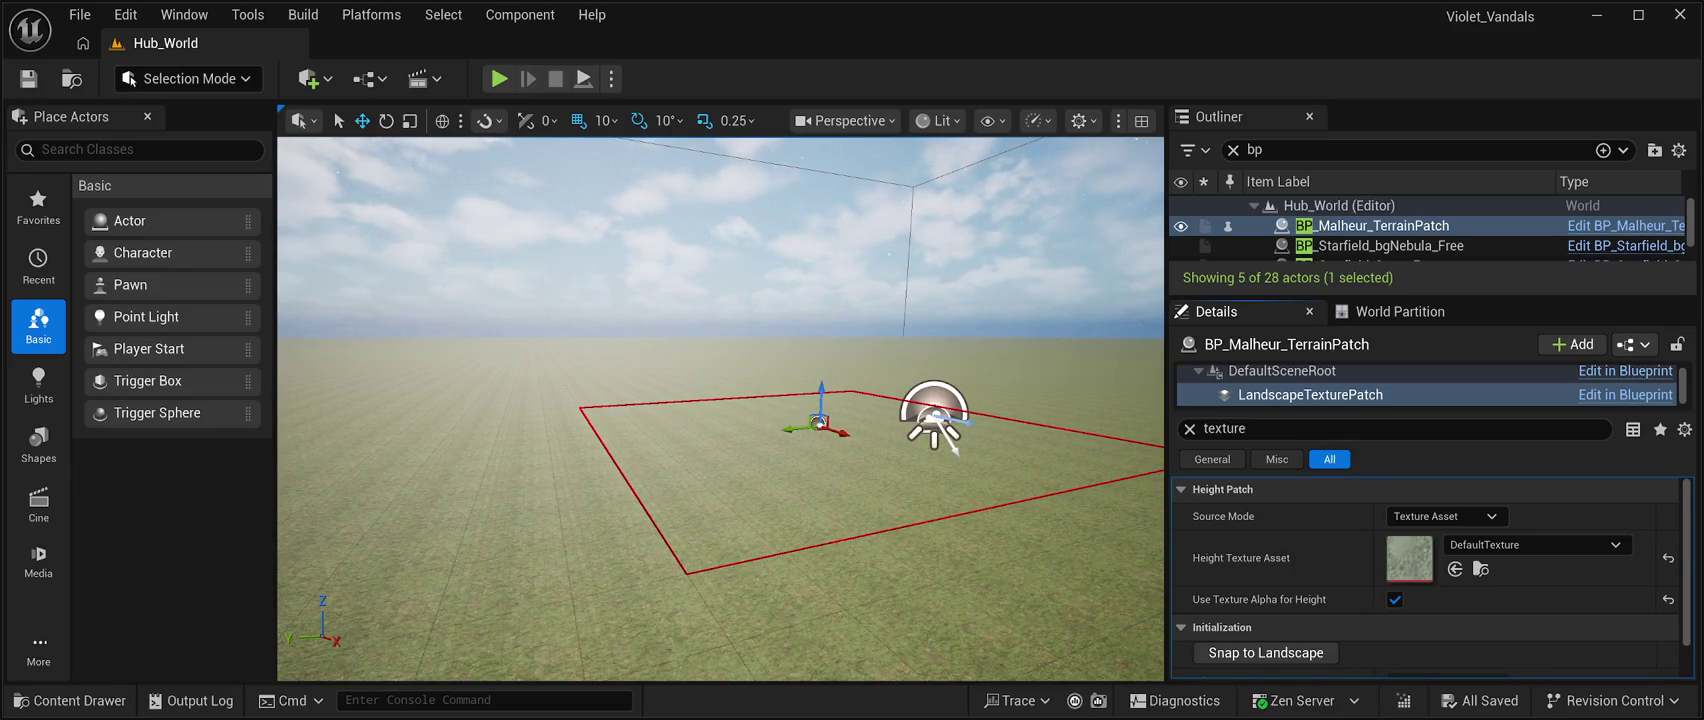
left_click(1300, 428)
Try the 'Max displ' filter, clear it, and expand Height Encoding Settings under Height Patch.
type("Max displ")
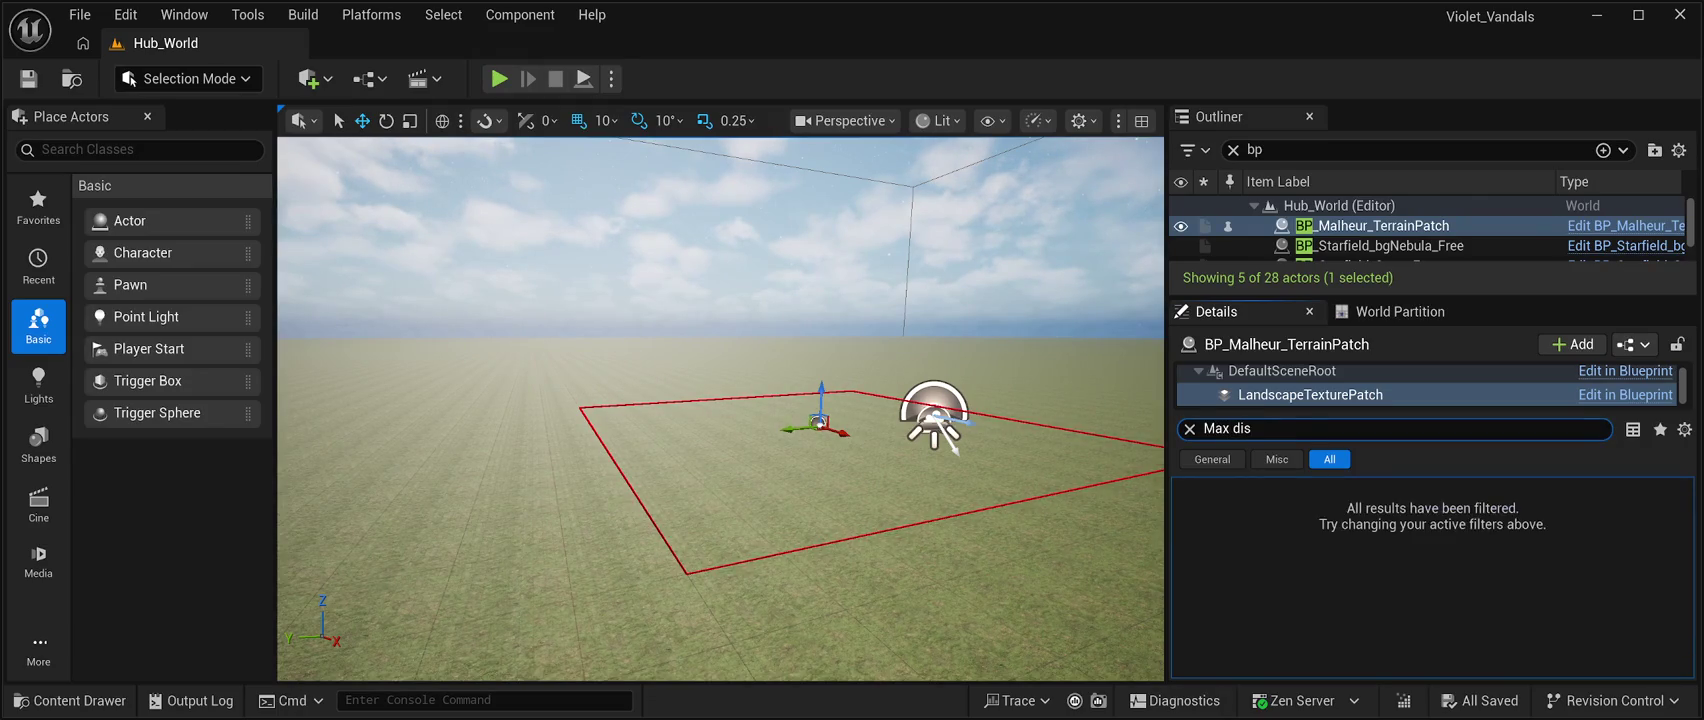
key("BackSpace")
key("BackSpace")
key("BackSpace")
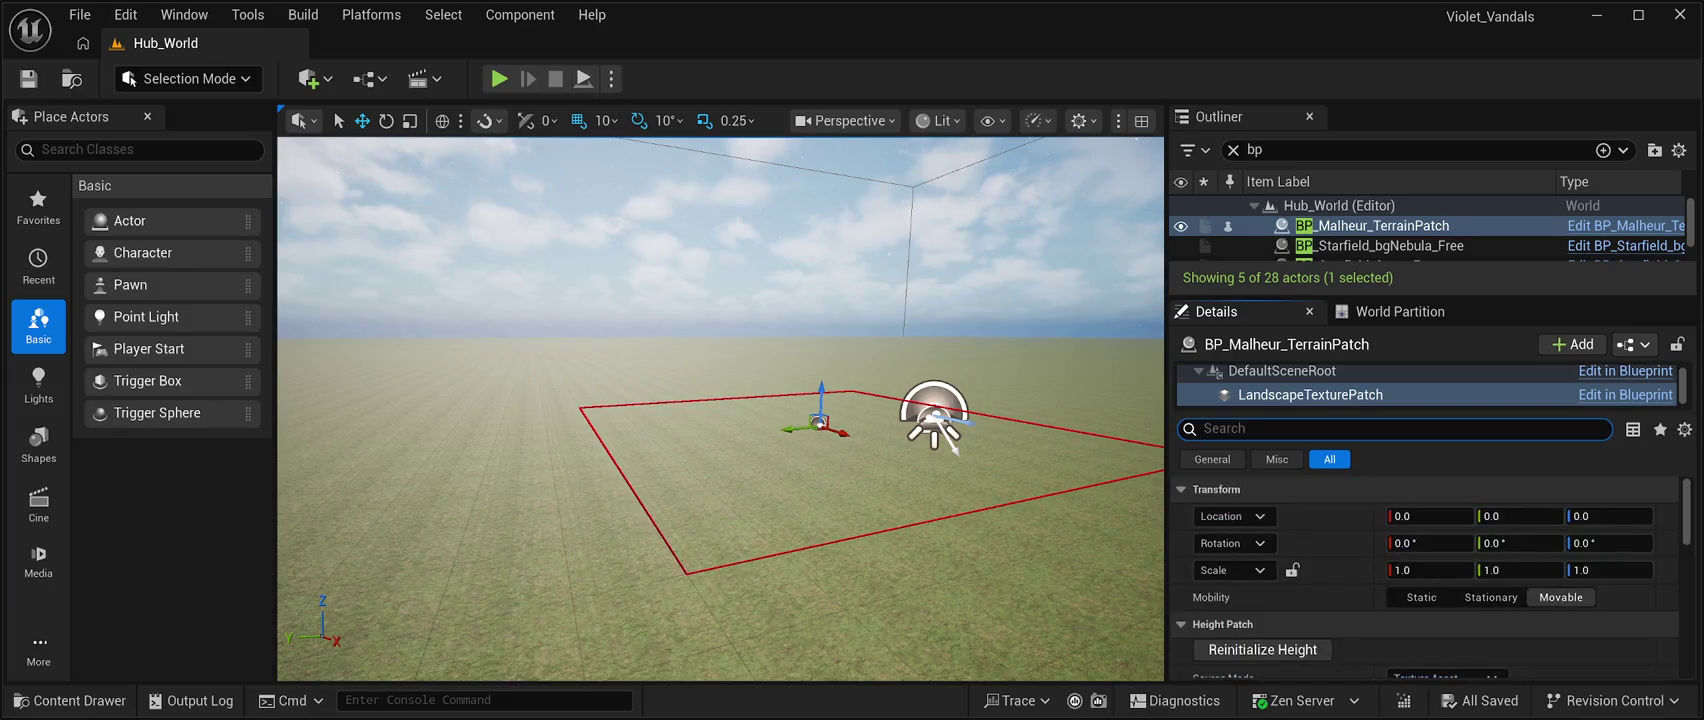
scroll(1280, 545, "down", 3)
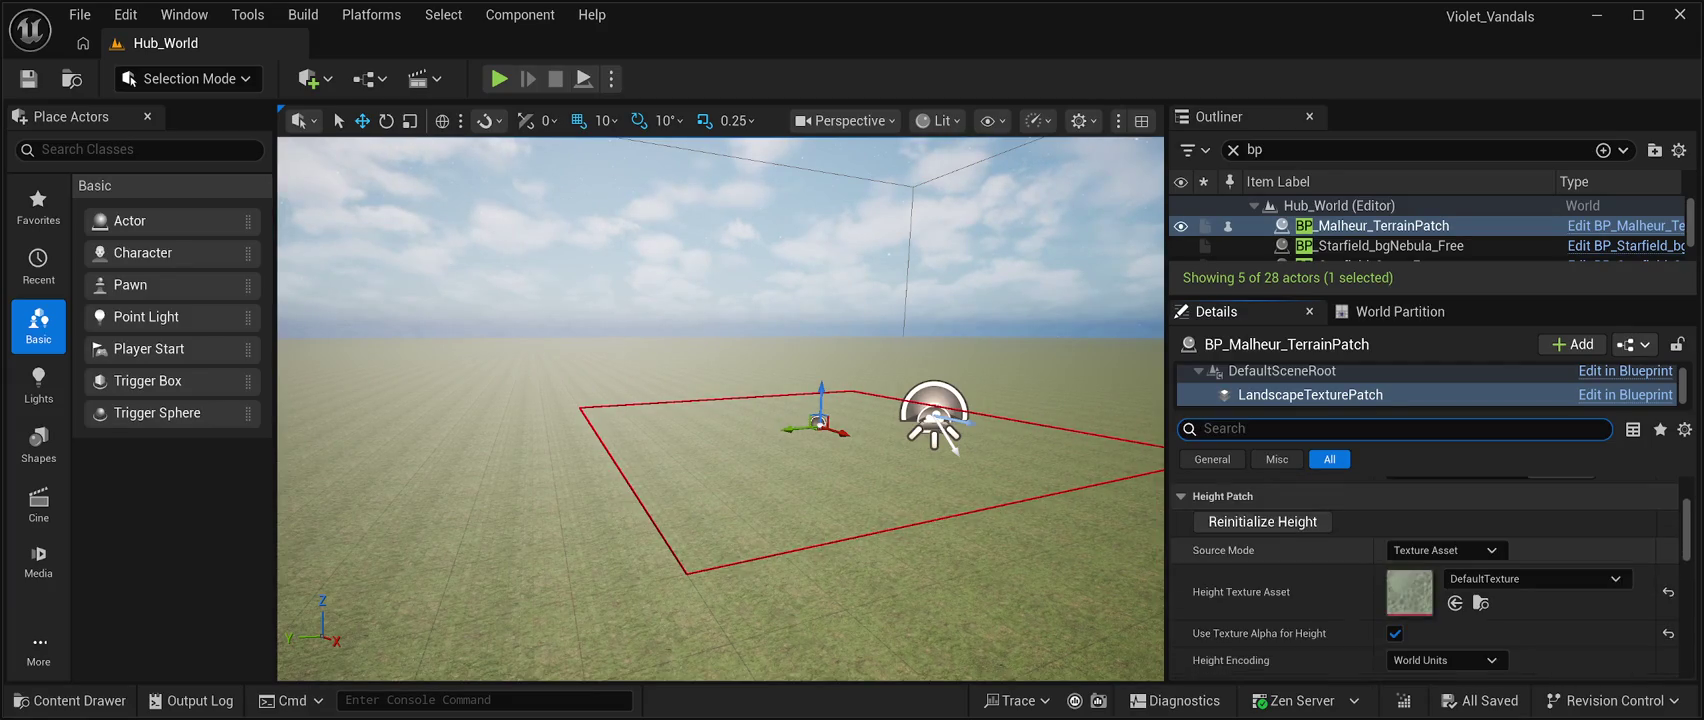
scroll(1425, 575, "down", 5)
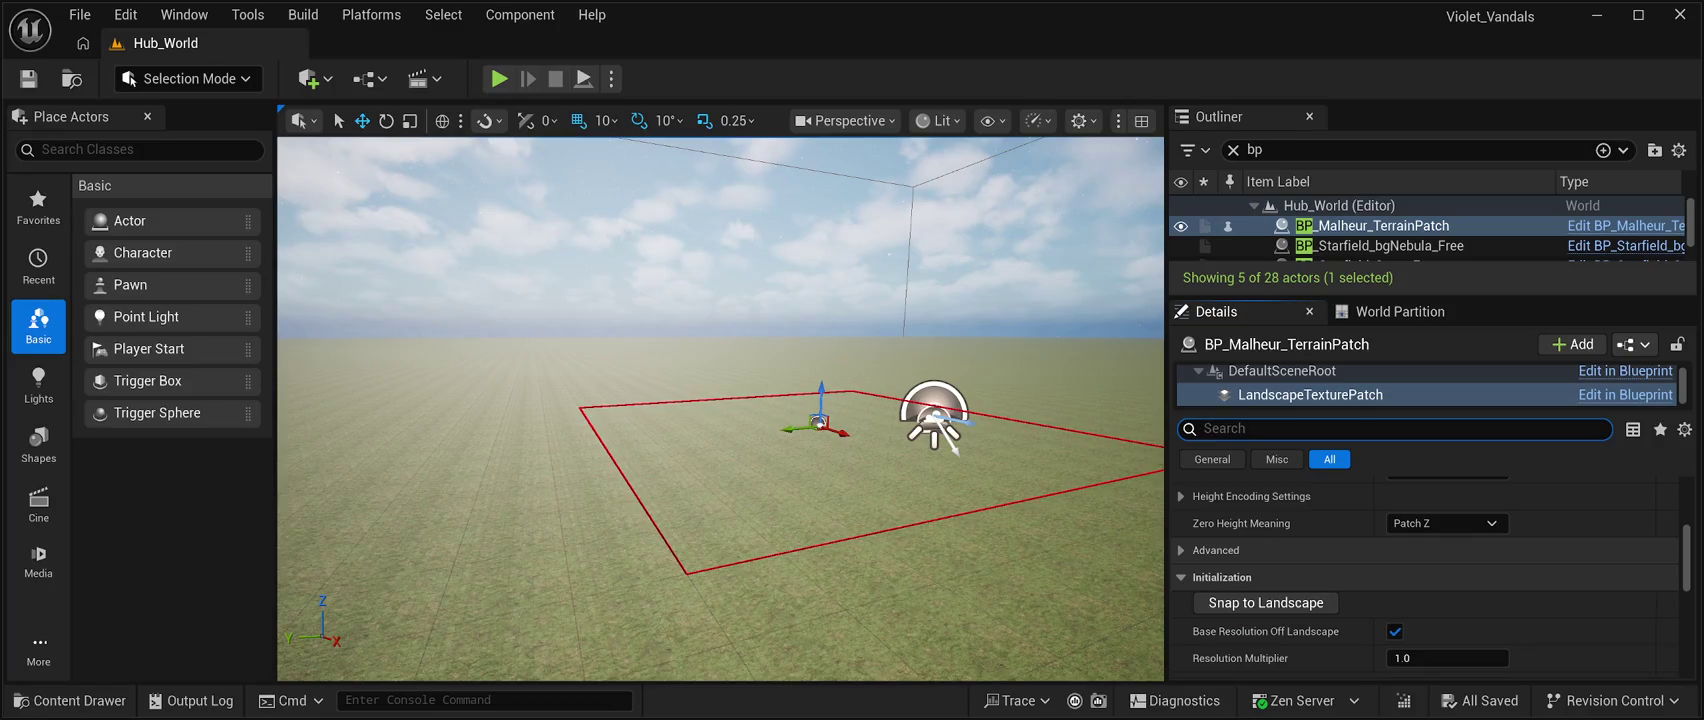
scroll(1425, 575, "up", 2)
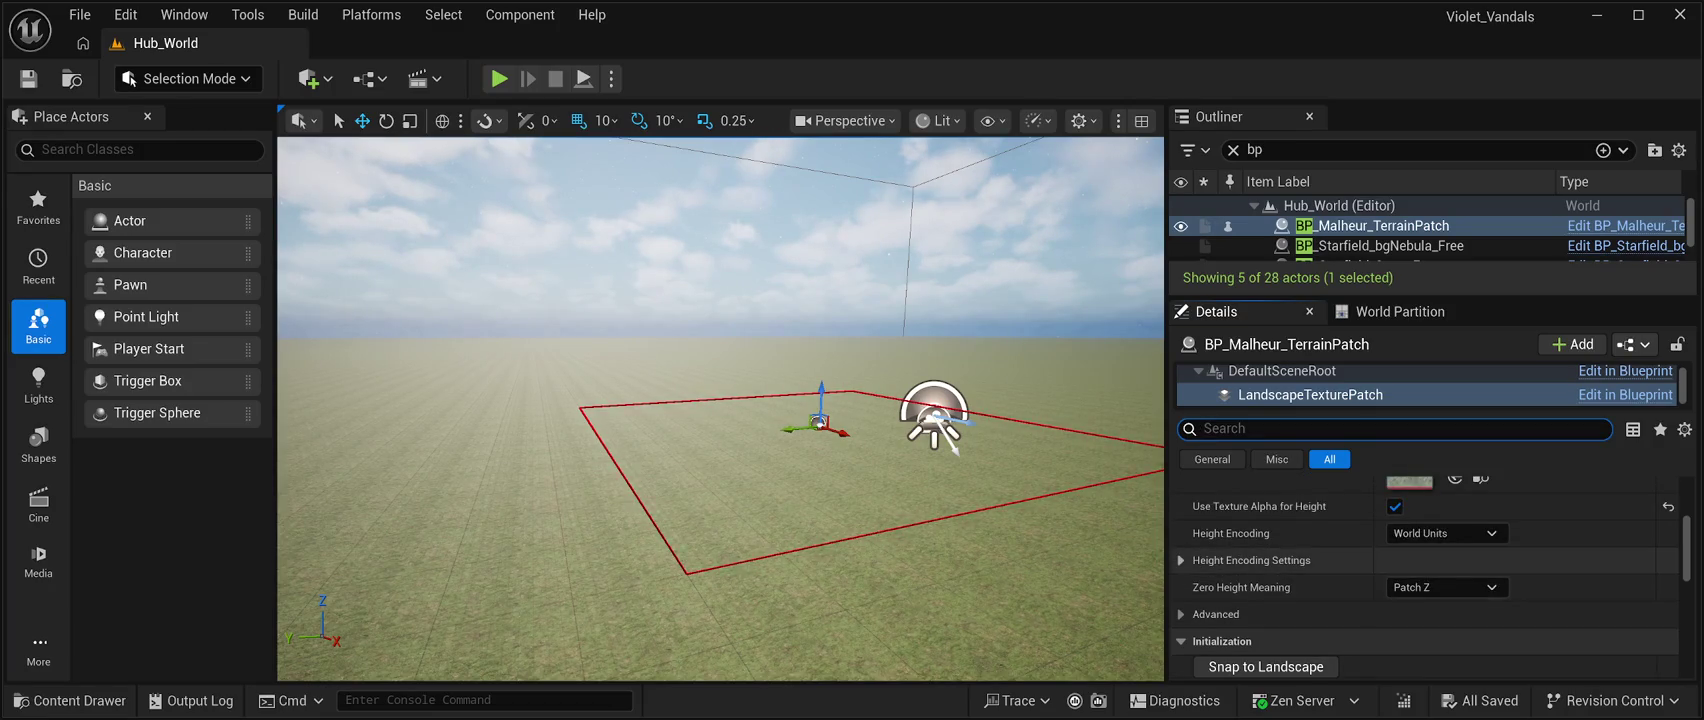
left_click(1181, 560)
scroll(1425, 575, "down", 1)
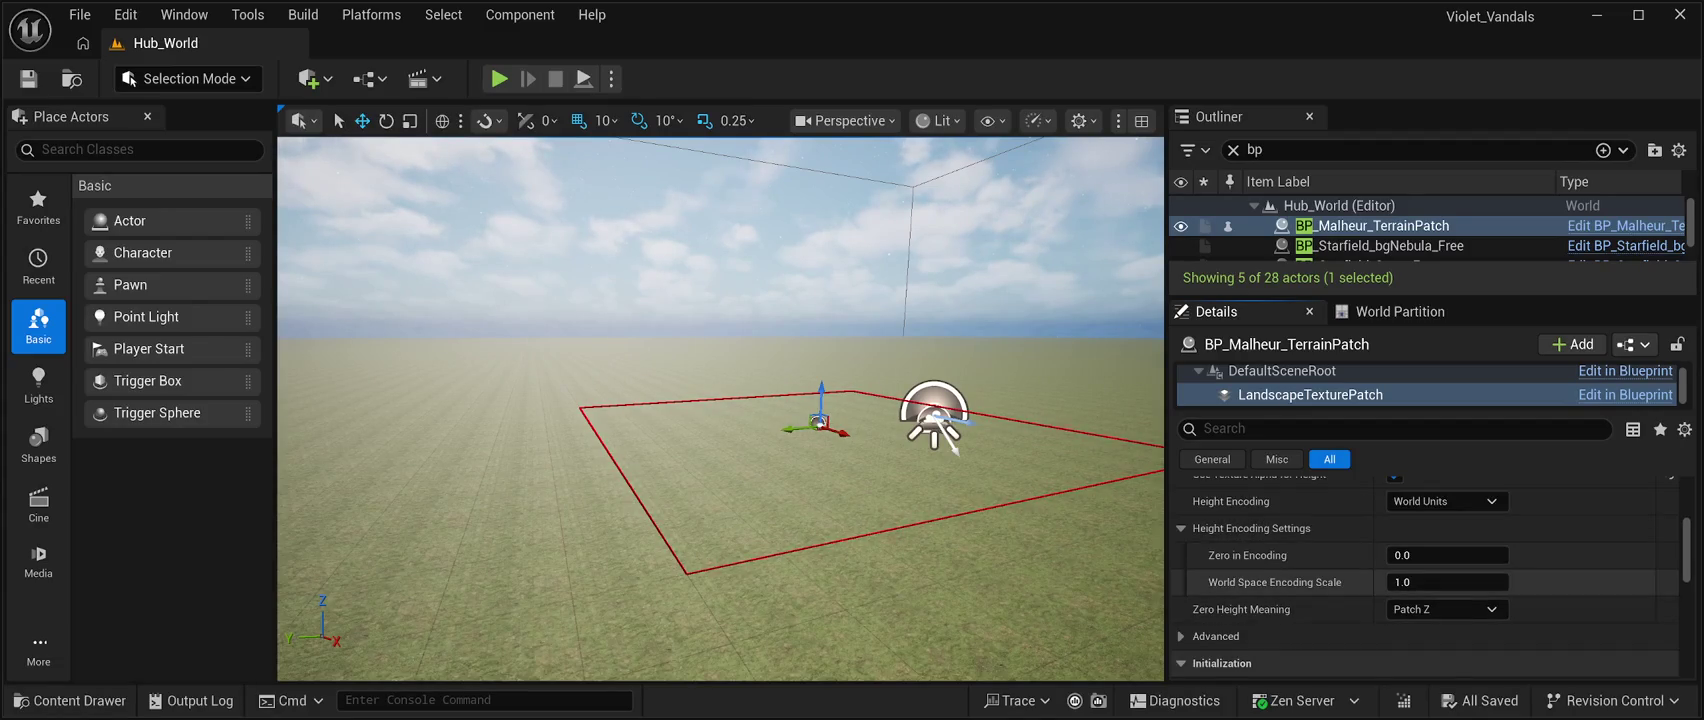
scroll(1425, 575, "down", 1)
scroll(1425, 575, "down", 1)
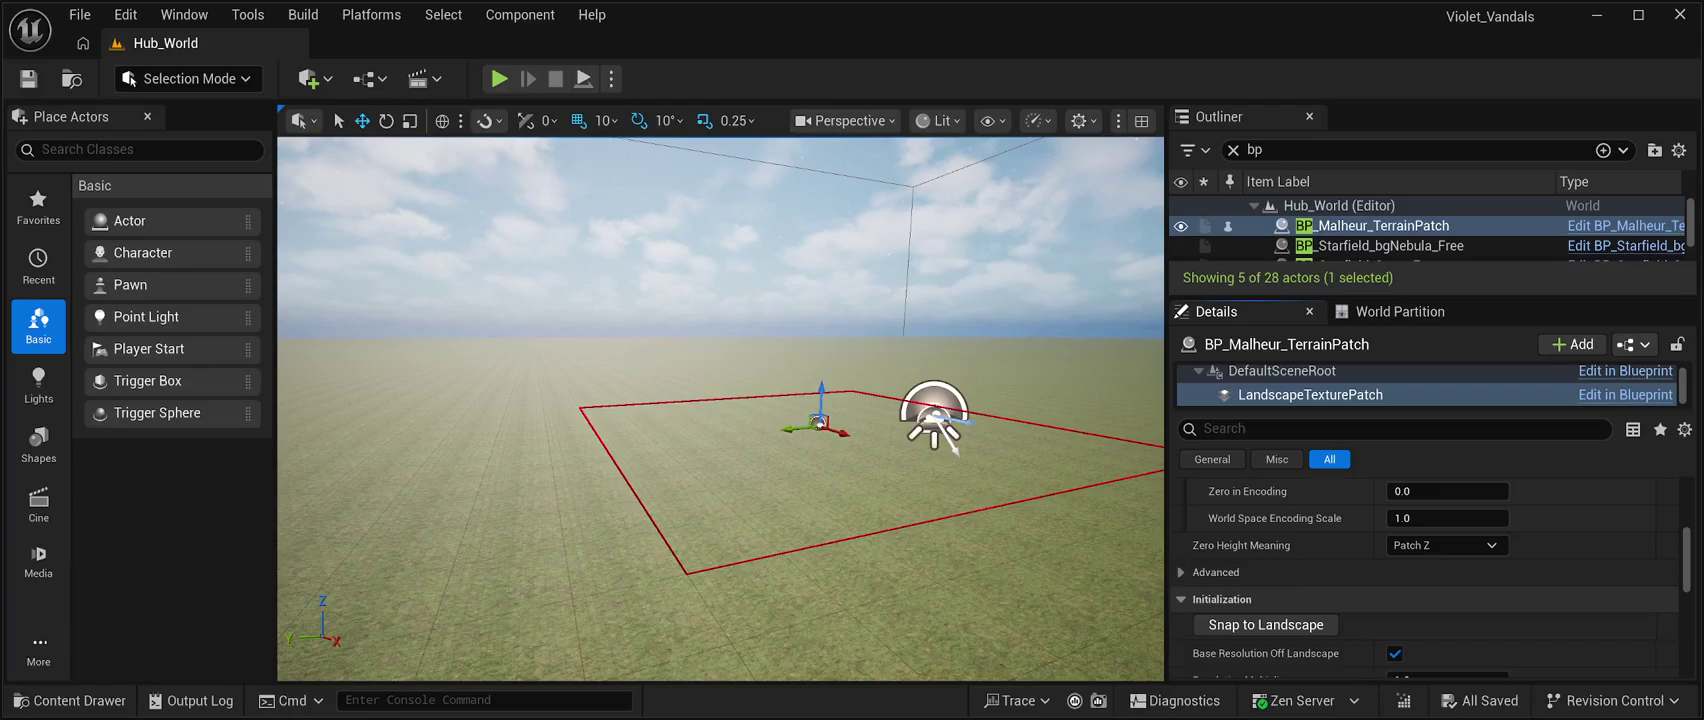
scroll(1425, 575, "down", 4)
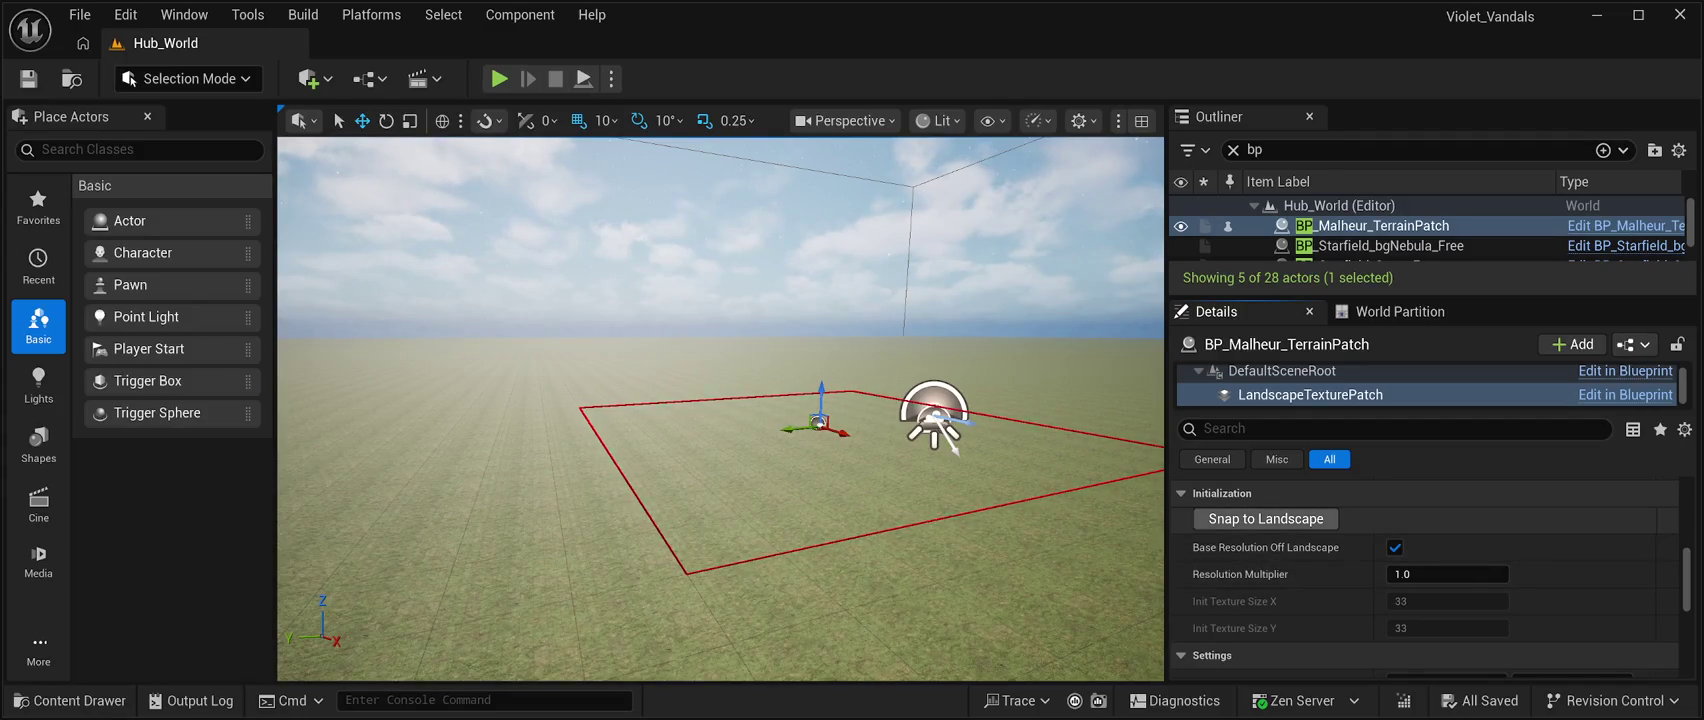
scroll(1425, 575, "down", 2)
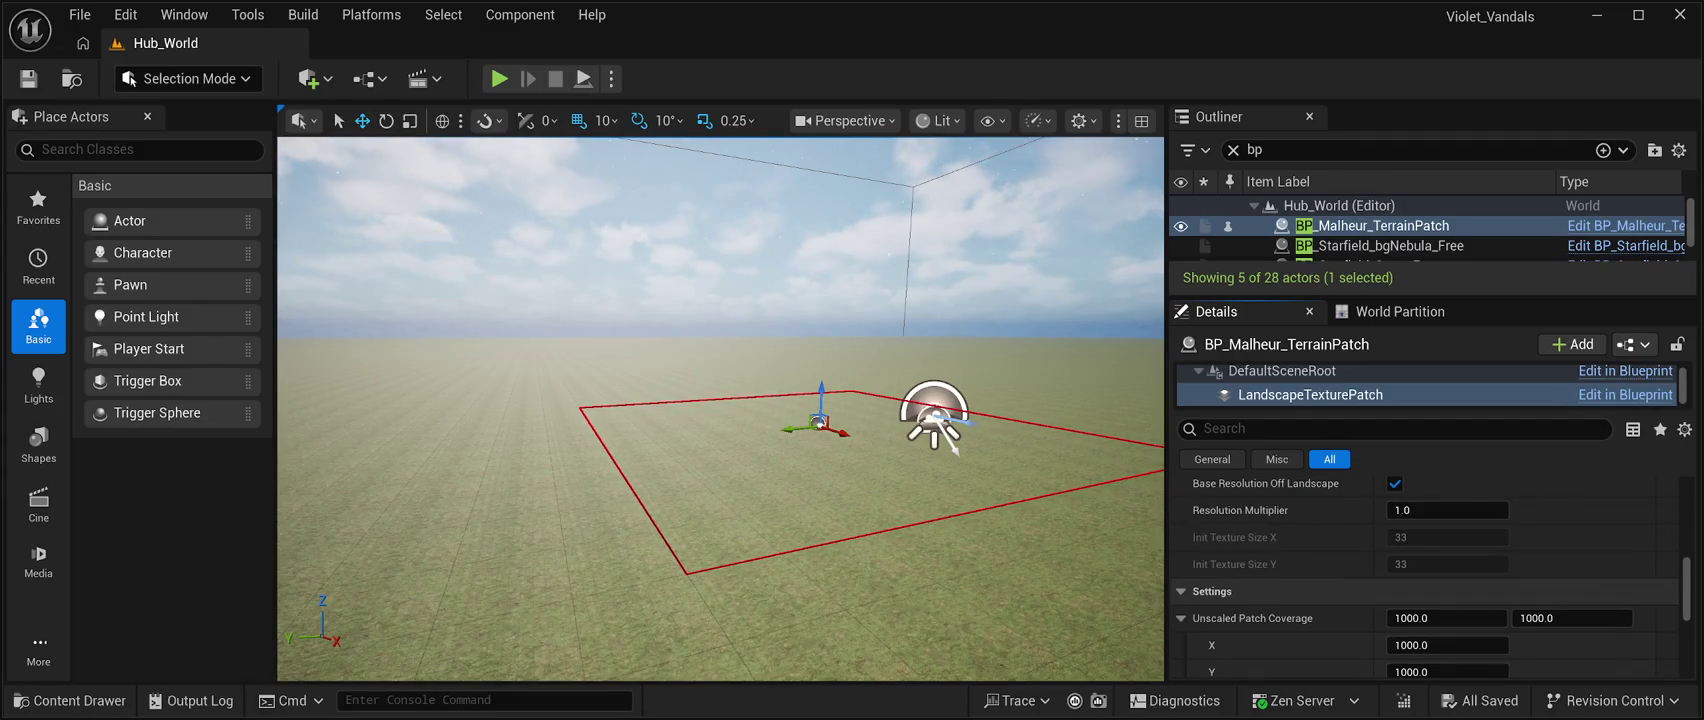
scroll(1425, 575, "down", 4)
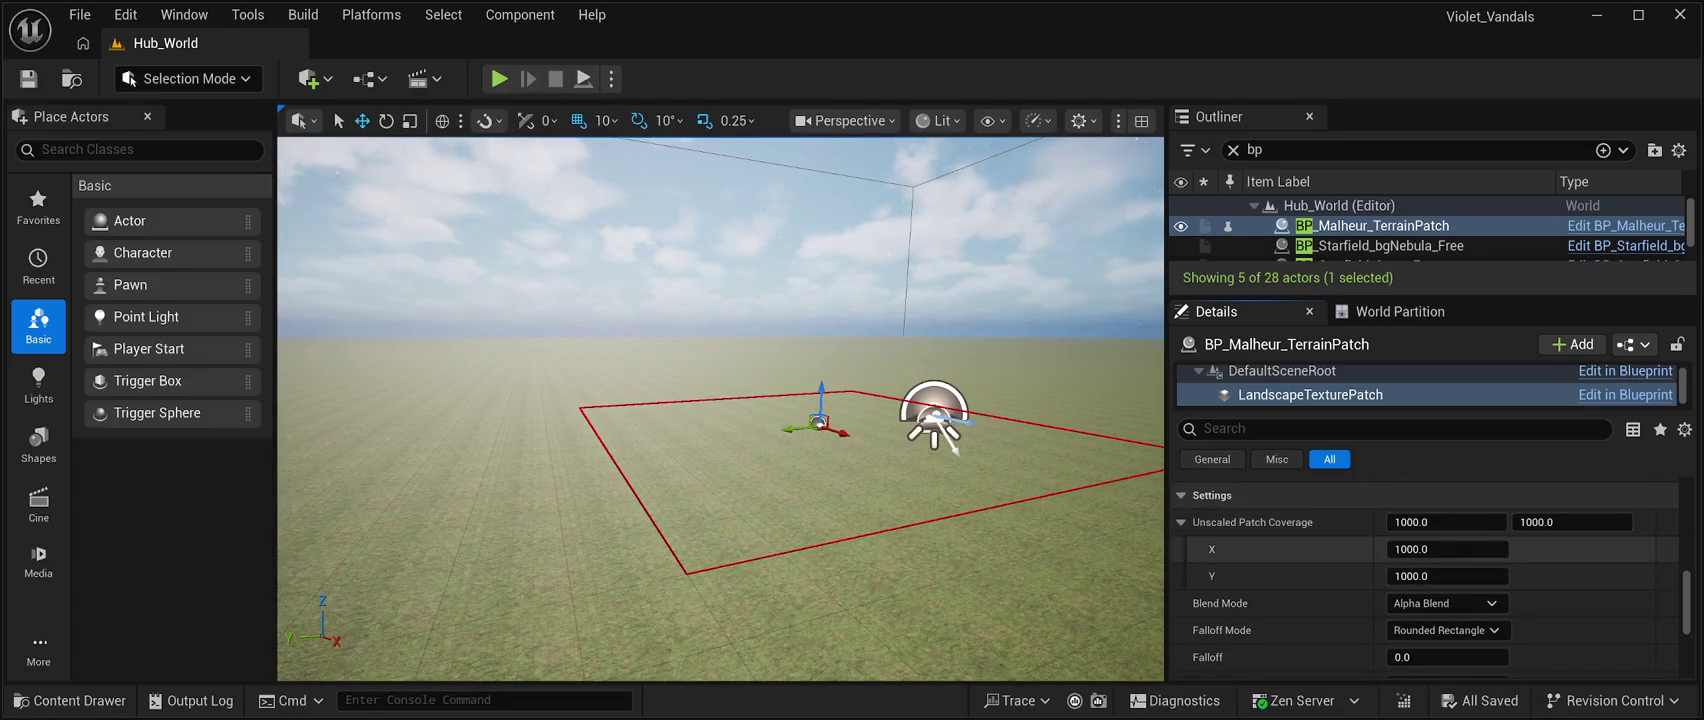
scroll(1425, 575, "down", 3)
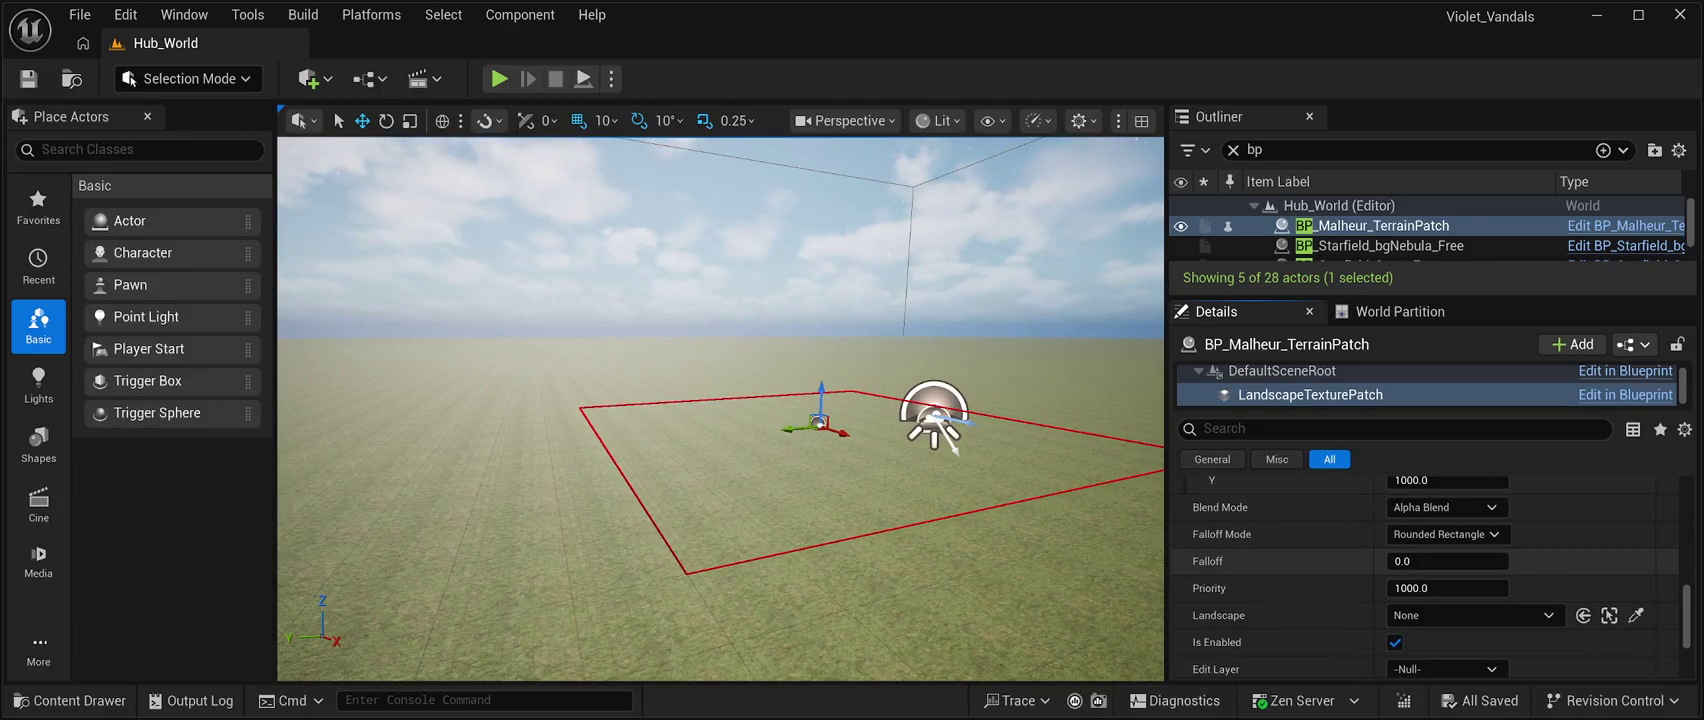
scroll(1425, 565, "down", 4)
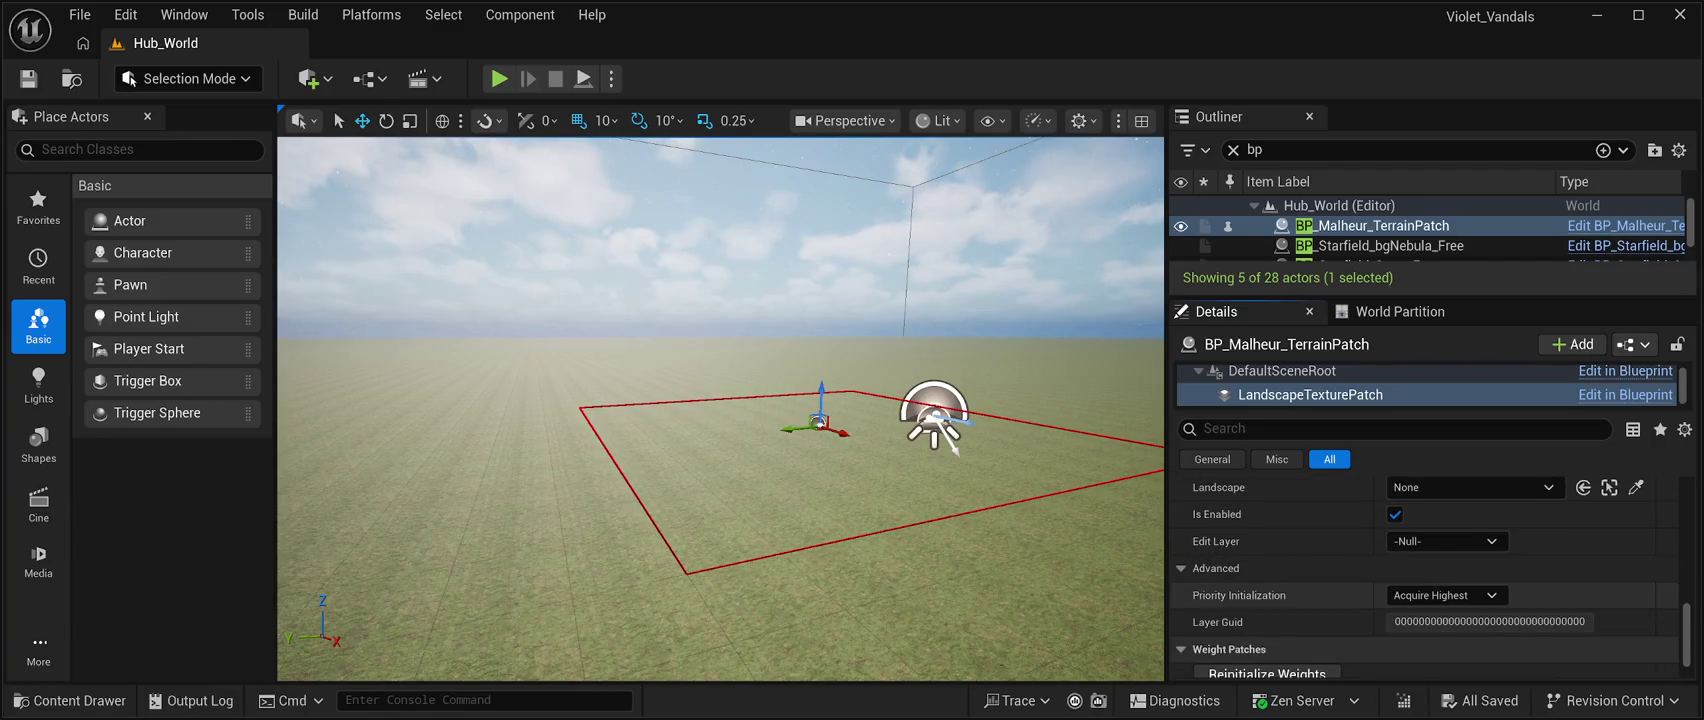
scroll(1425, 577, "down", 2)
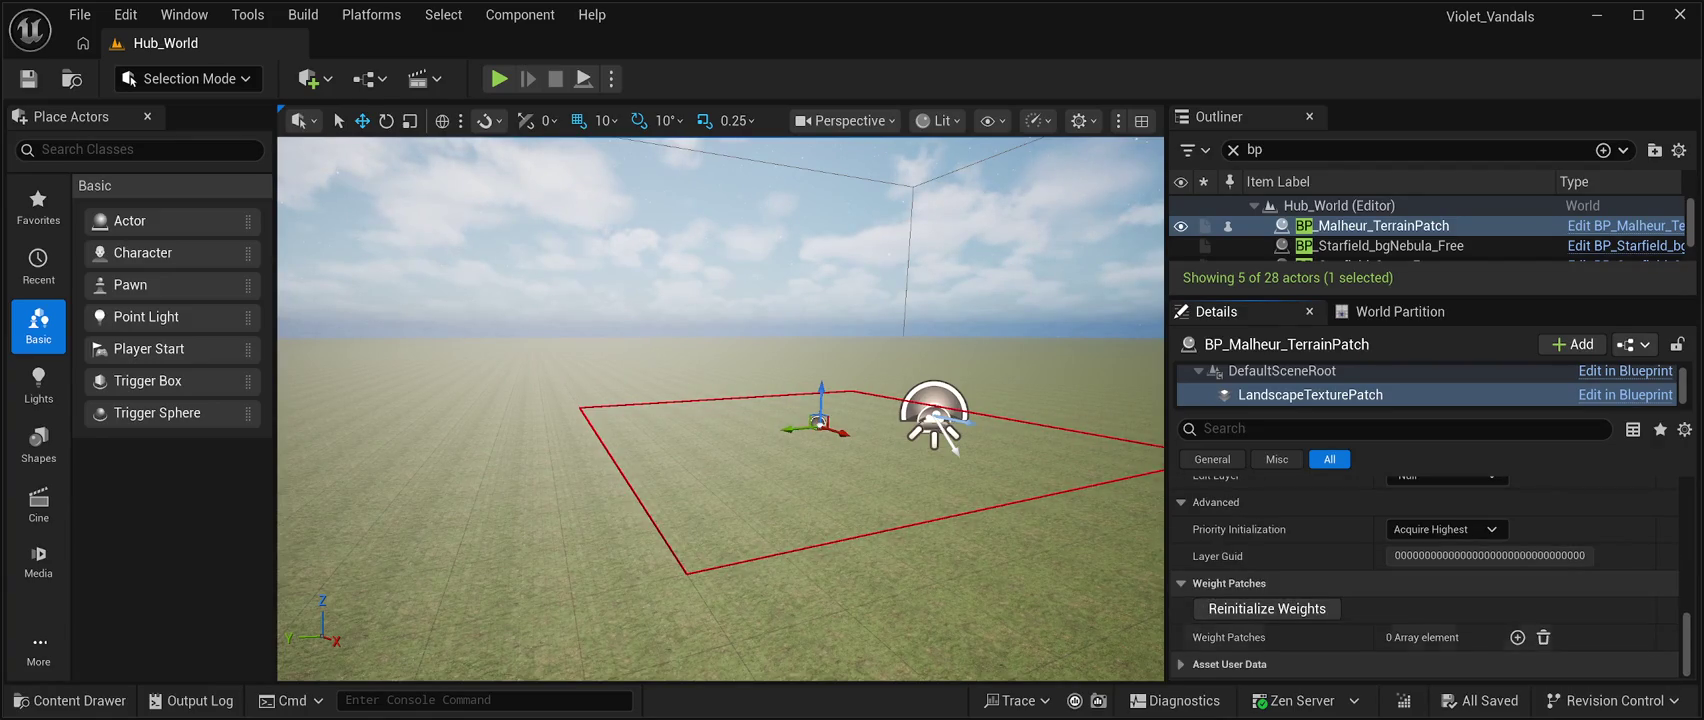
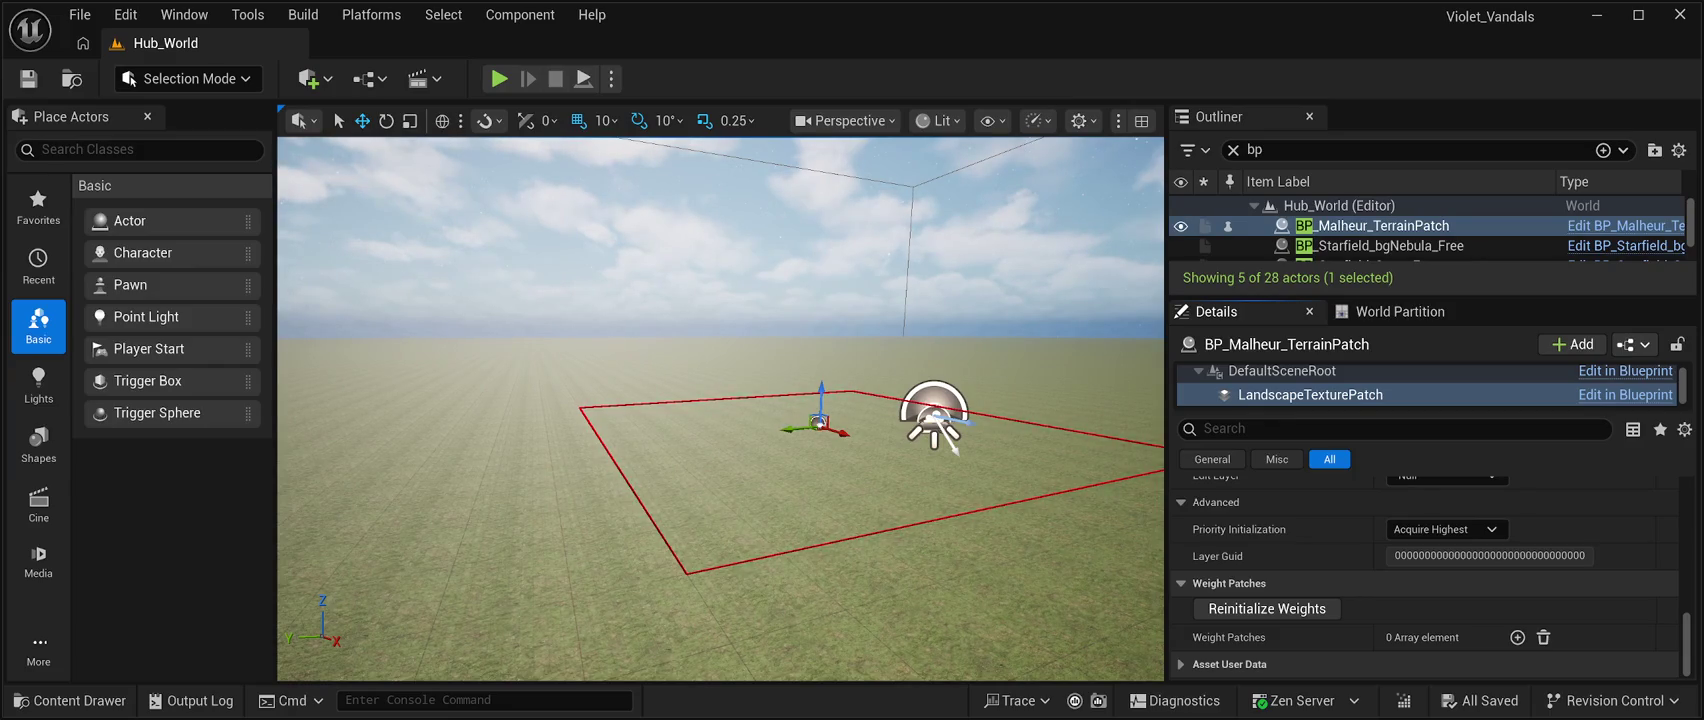
Select BP_Starfield_bgNebula_Free in the Outliner and switch the gizmo to Scale mode.
left_click(820, 400)
key("r")
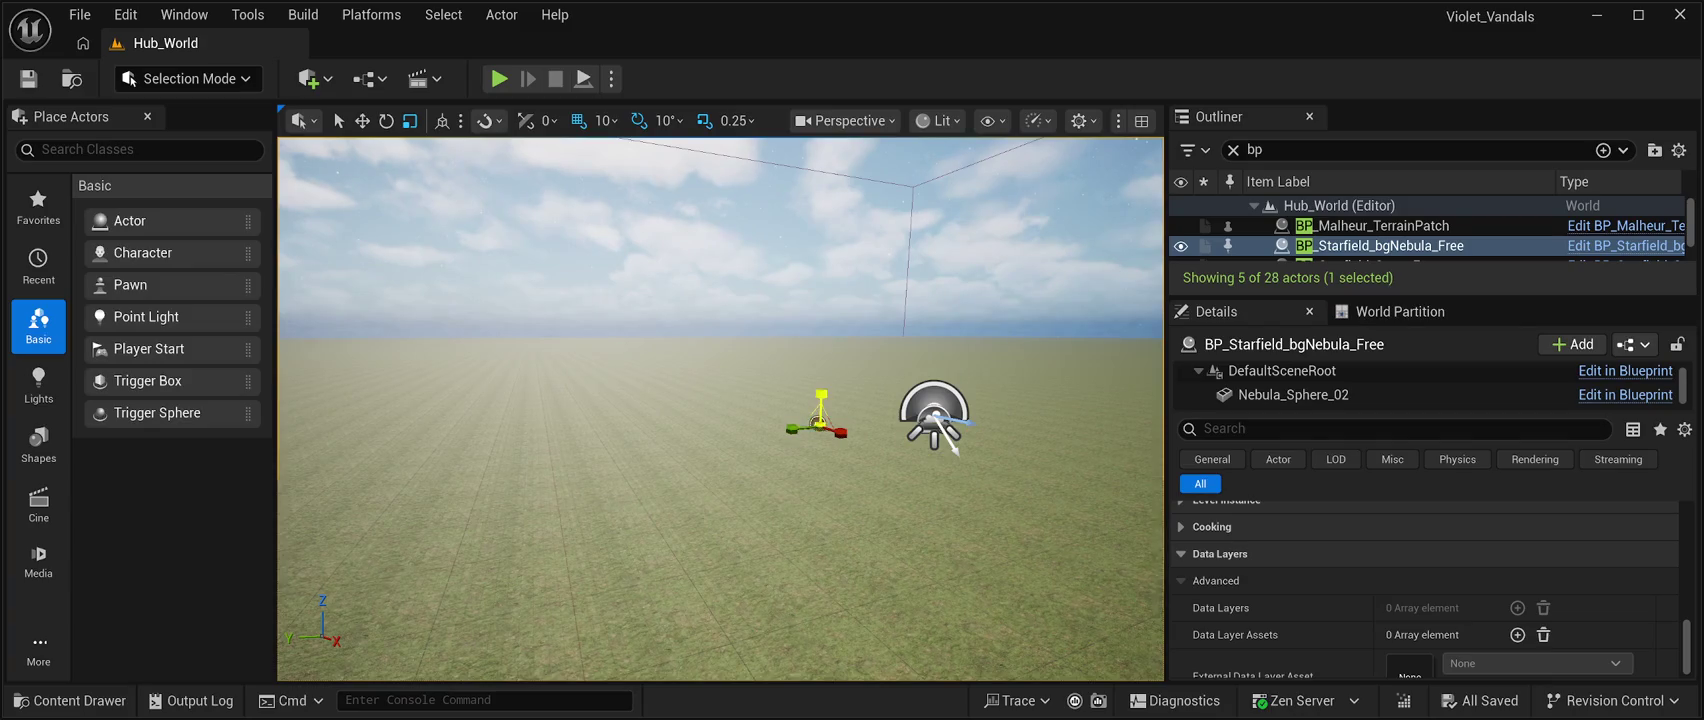
Drag the nebula backdrop's Z scale handle to stretch it vertically to roughly 10.
left_click_drag(821, 396, 821, 390)
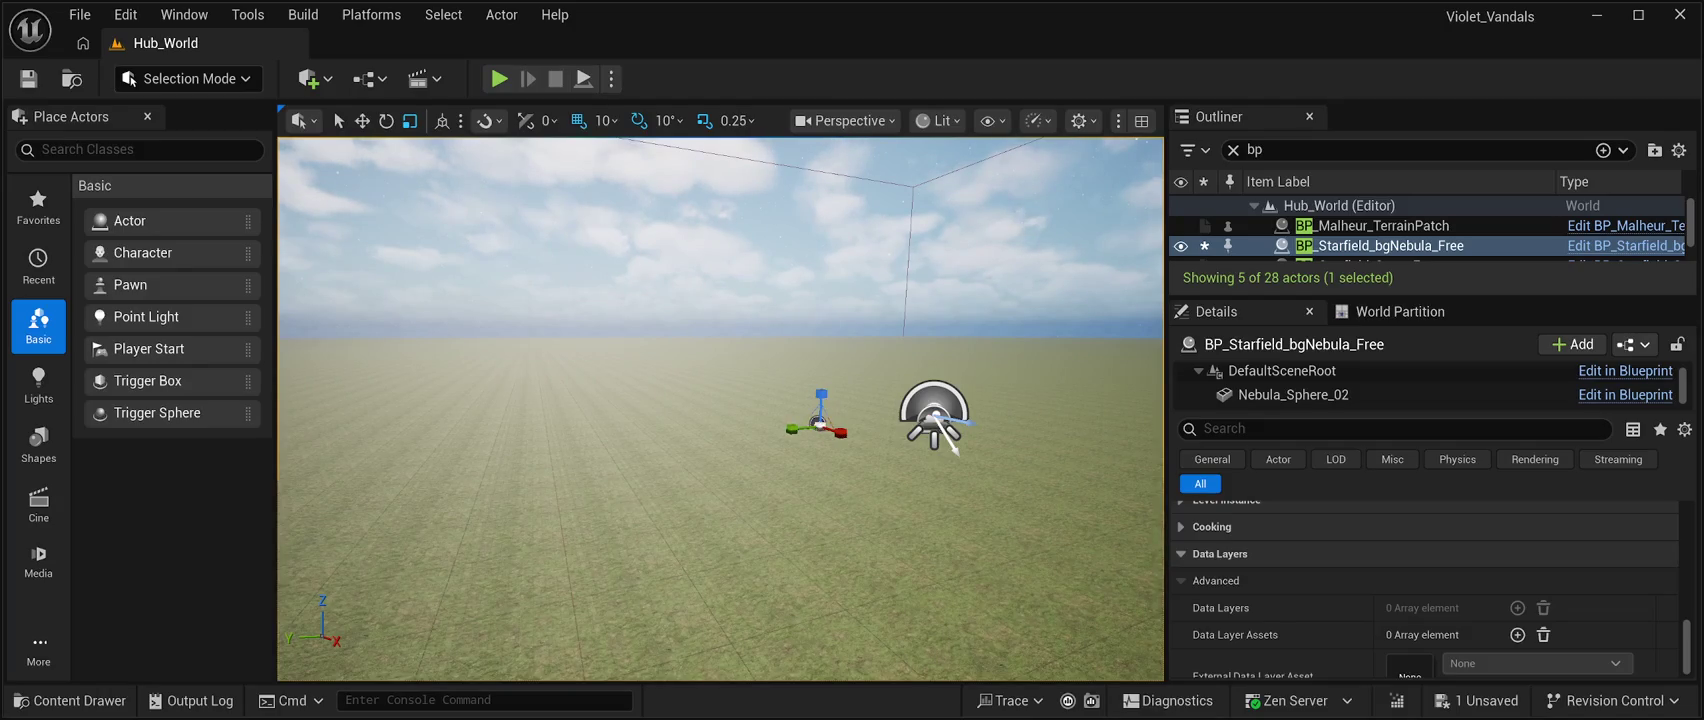
scroll(1425, 590, "up", 10)
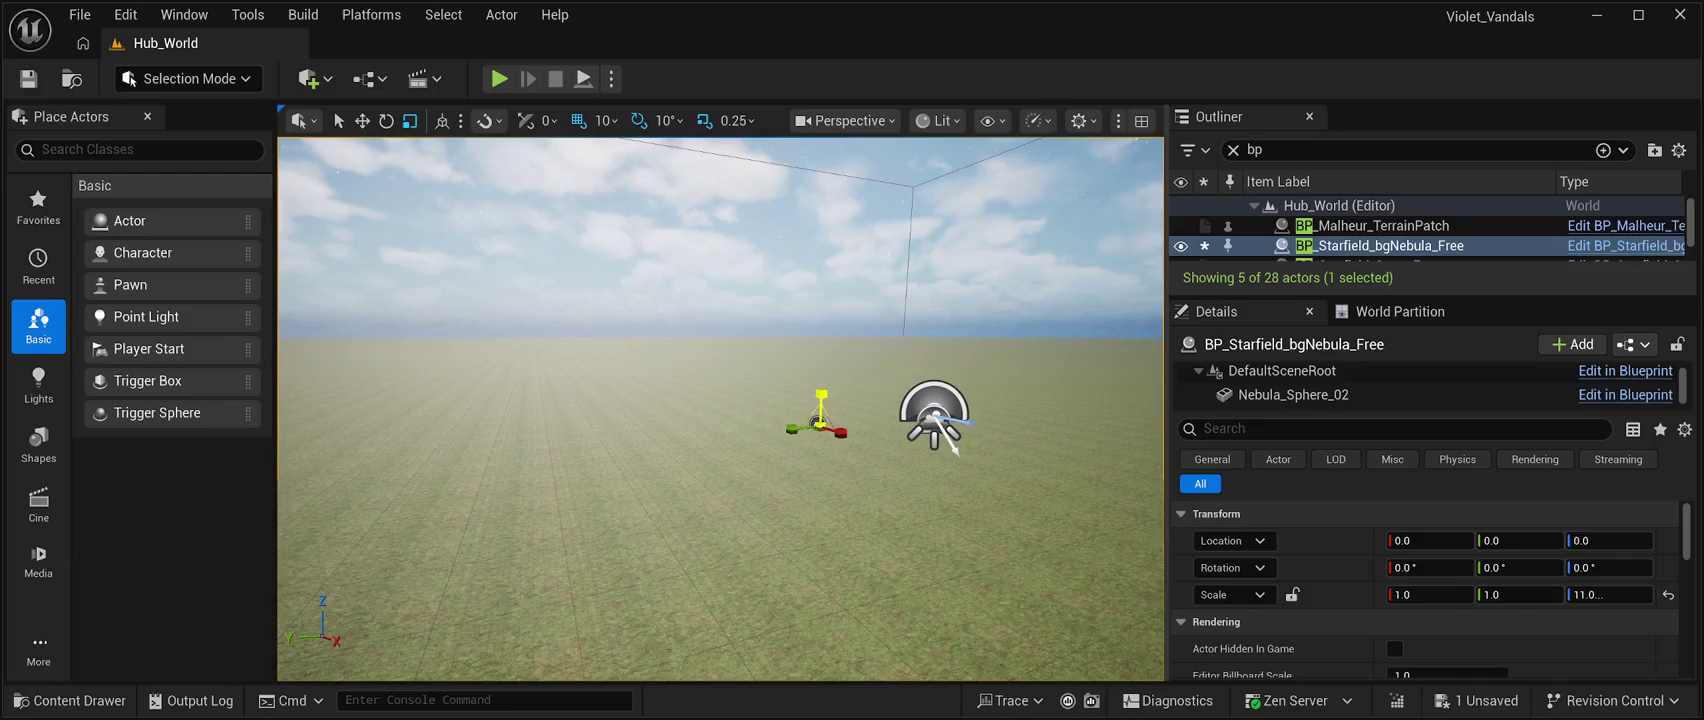
left_click_drag(821, 396, 821, 400)
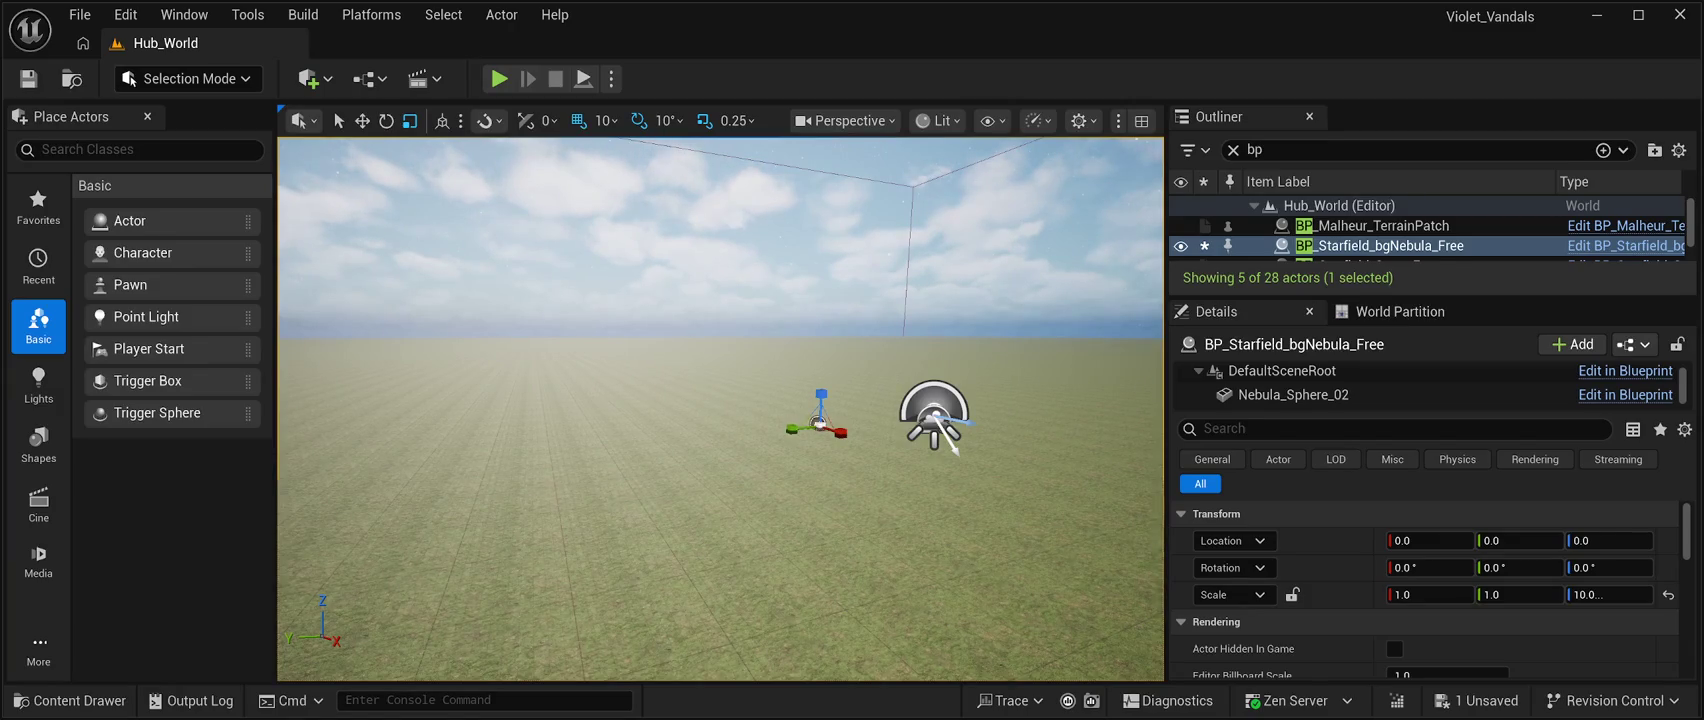
Enter 50.0 as the nebula's Scale Z in Details and save Hub_World.
left_click(1609, 594)
type("50.0")
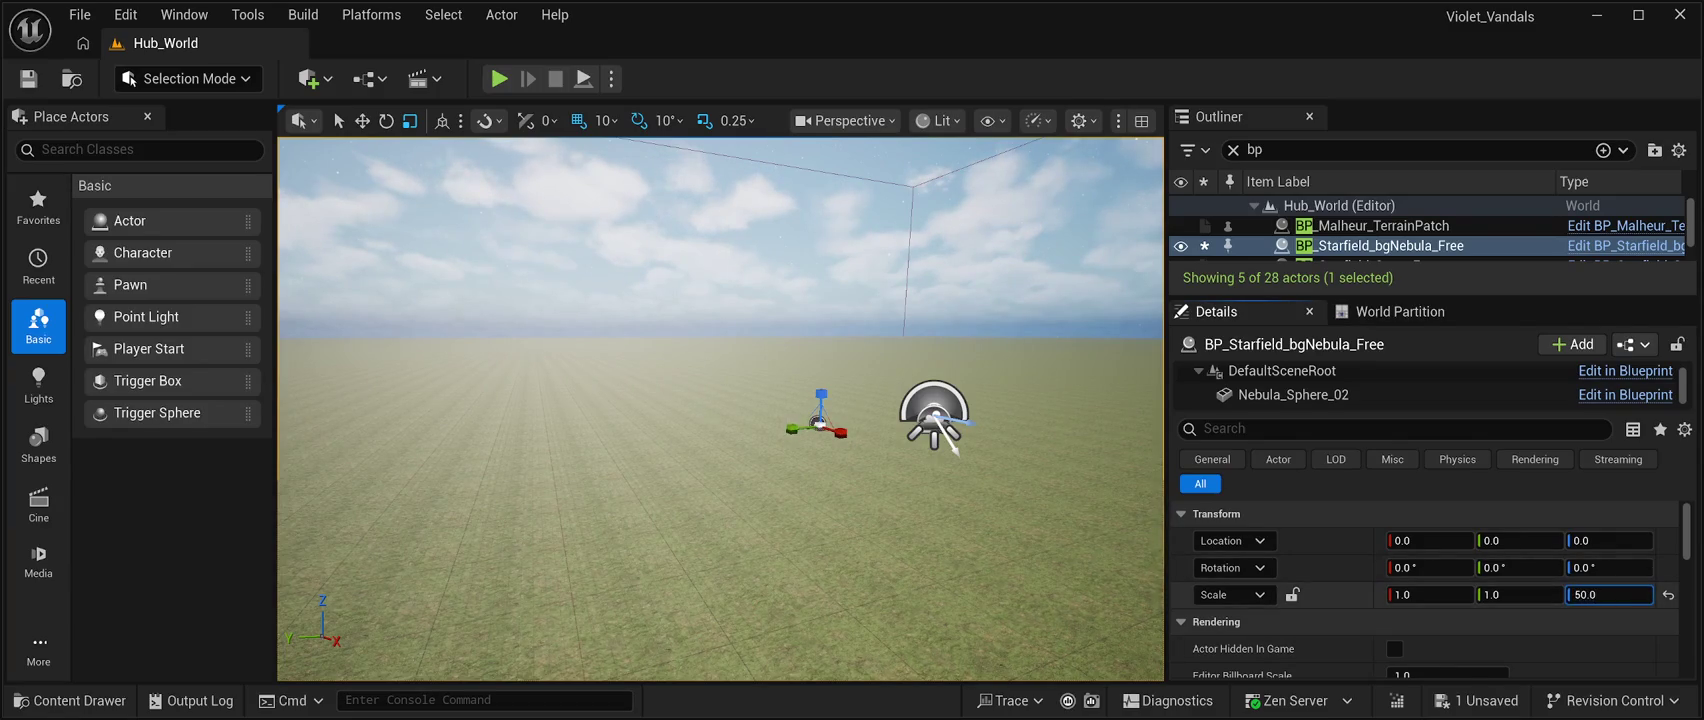
key("Return")
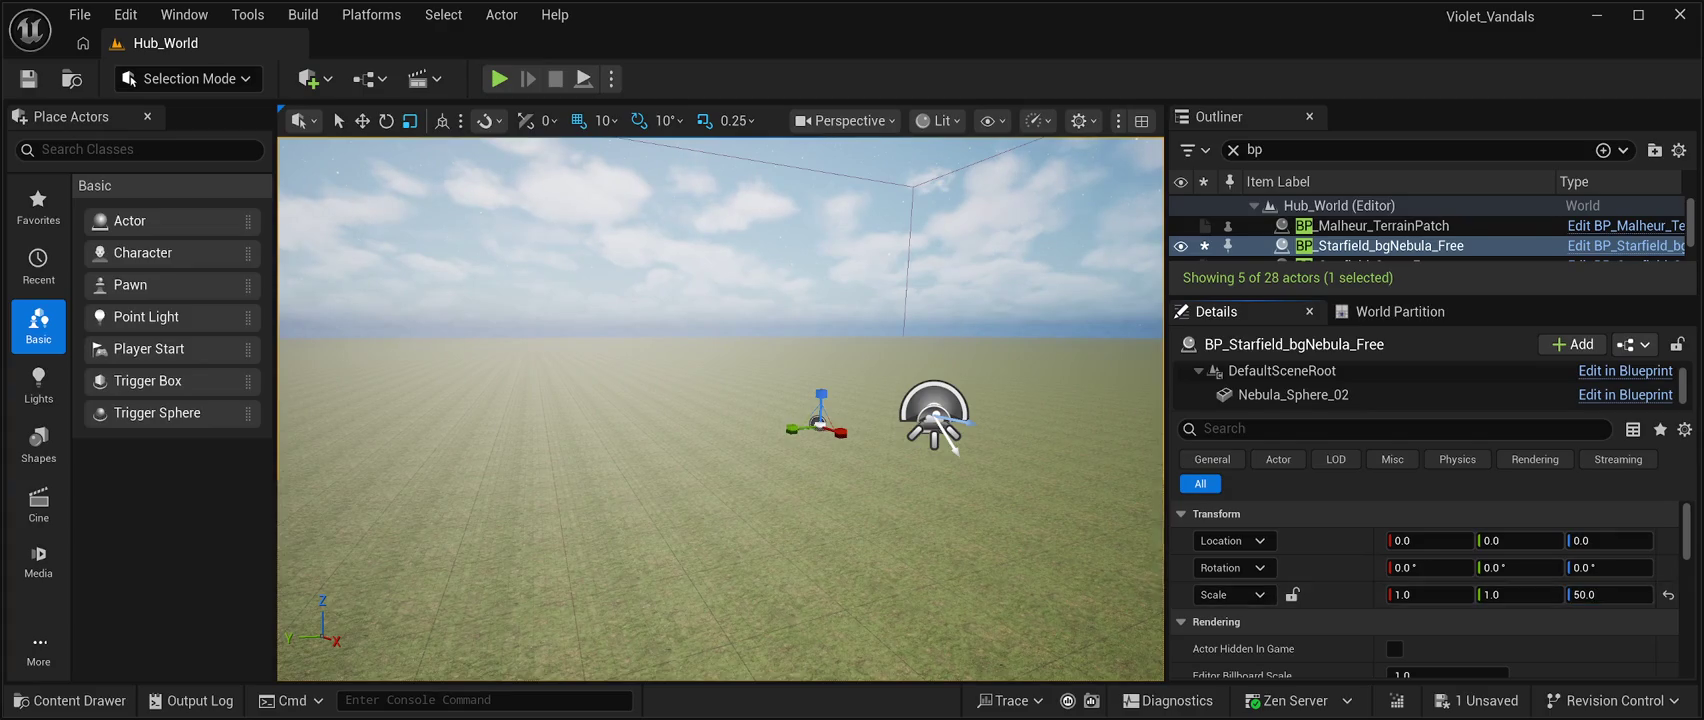
key("ctrl+s")
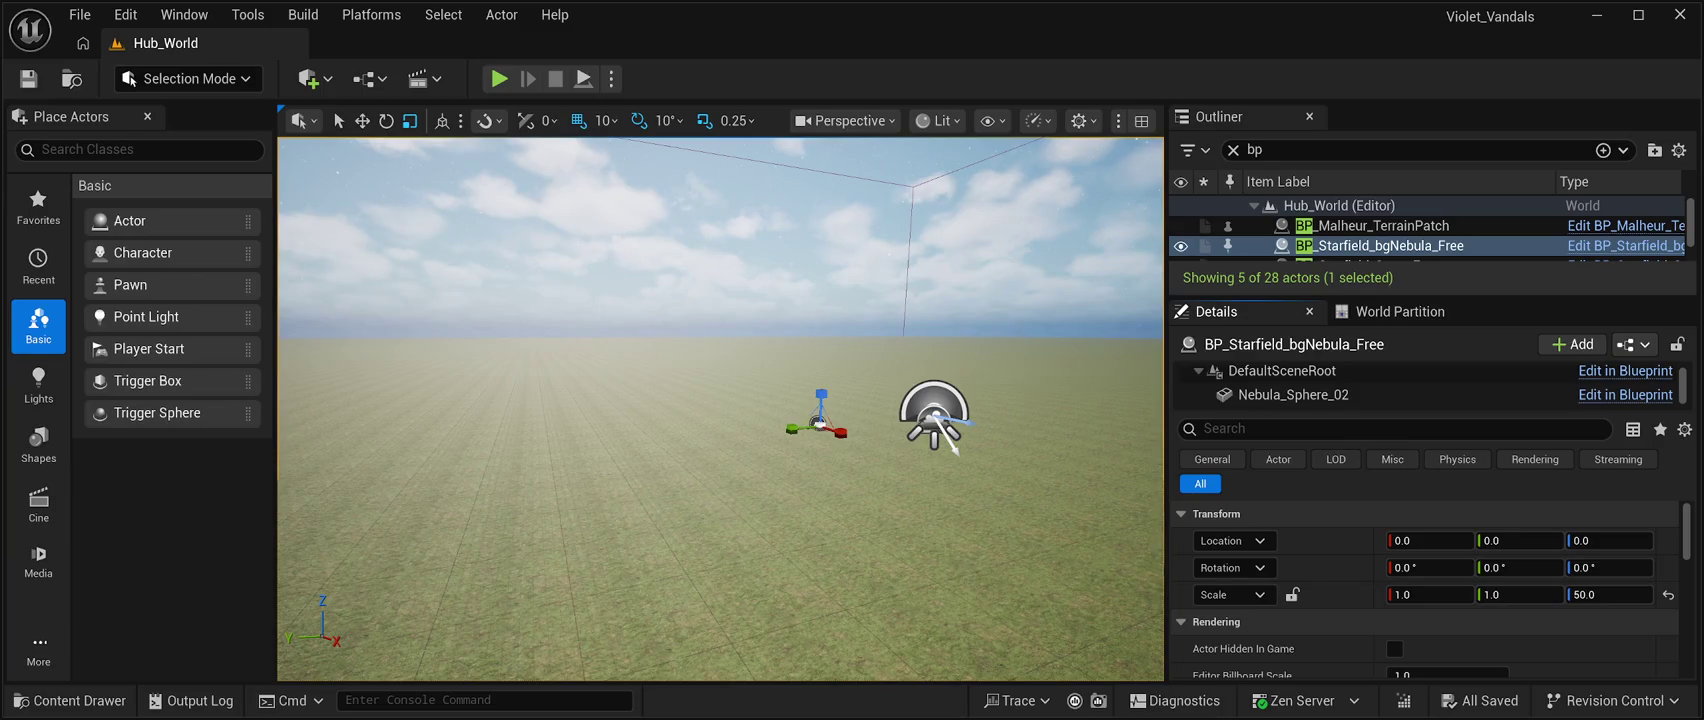
Orbit around the level, then select BP_Malheur_TerrainPatch in the Outliner.
left_click_drag(720, 410, 950, 392)
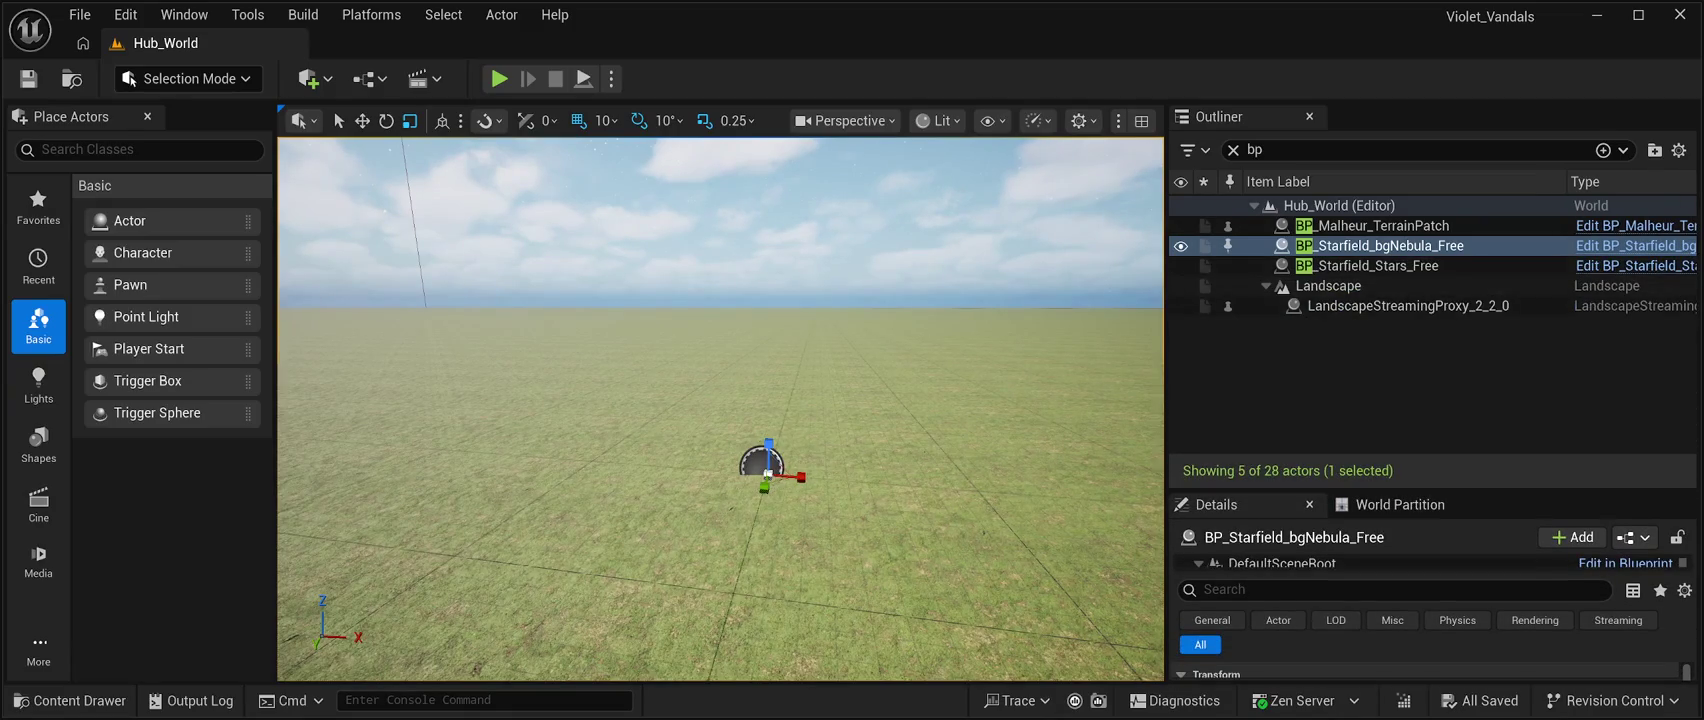
left_click(1383, 225)
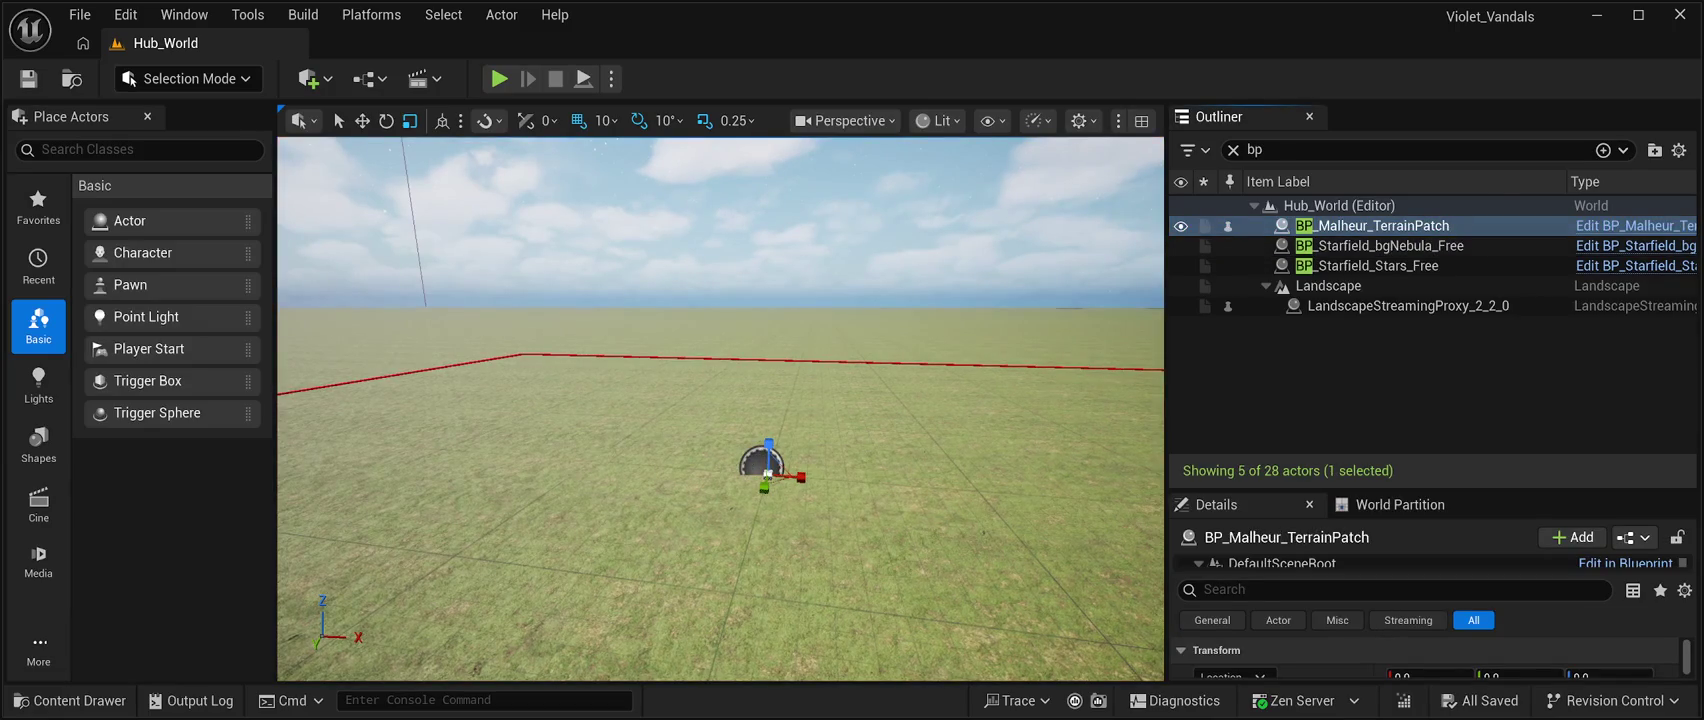
Delete BP_Malheur_TerrainPatch from the level and its asset from the PCG folder, then save all.
key("Delete")
left_click(70, 700)
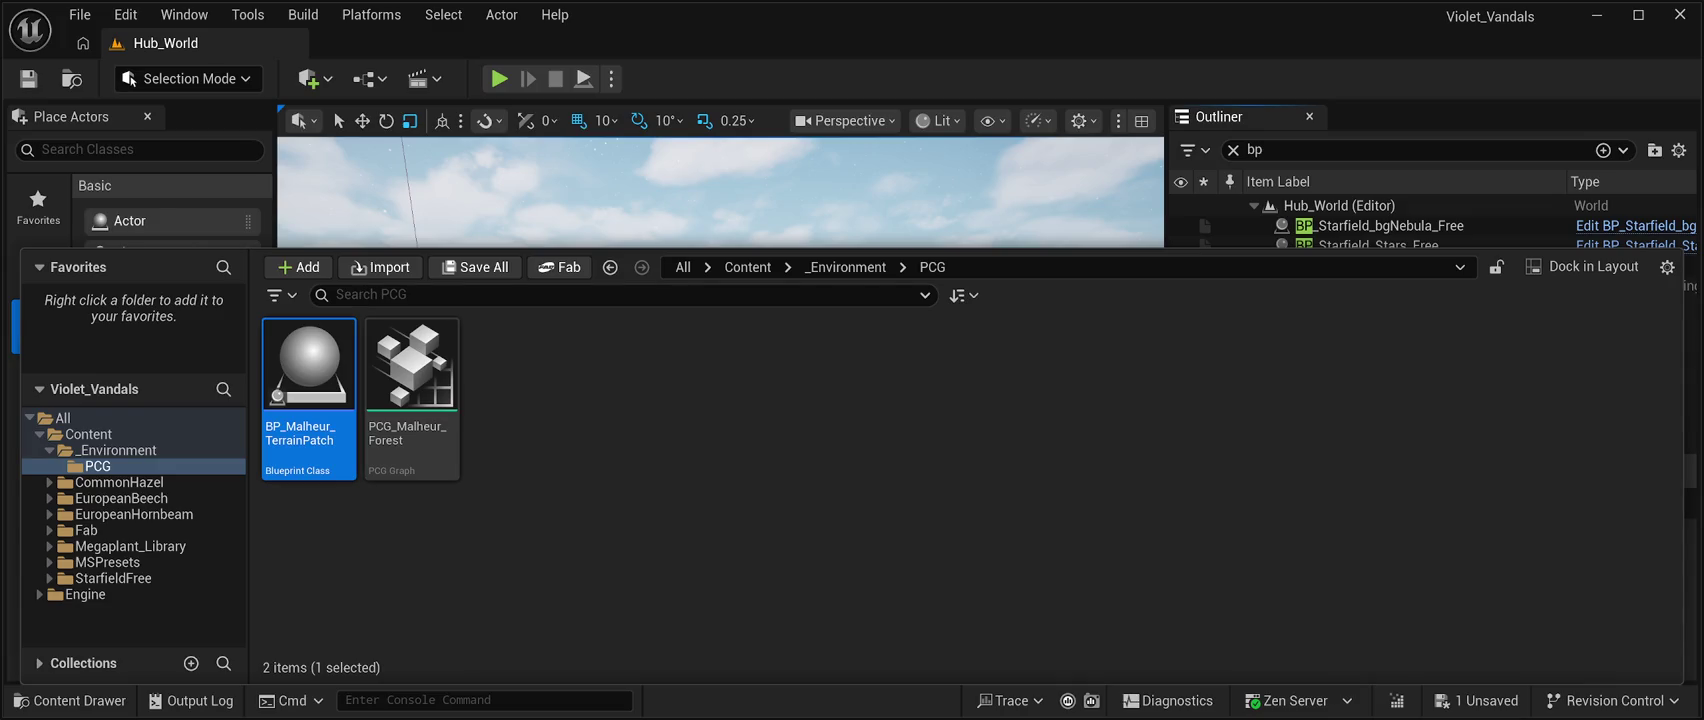
key("Delete")
key("ctrl+s")
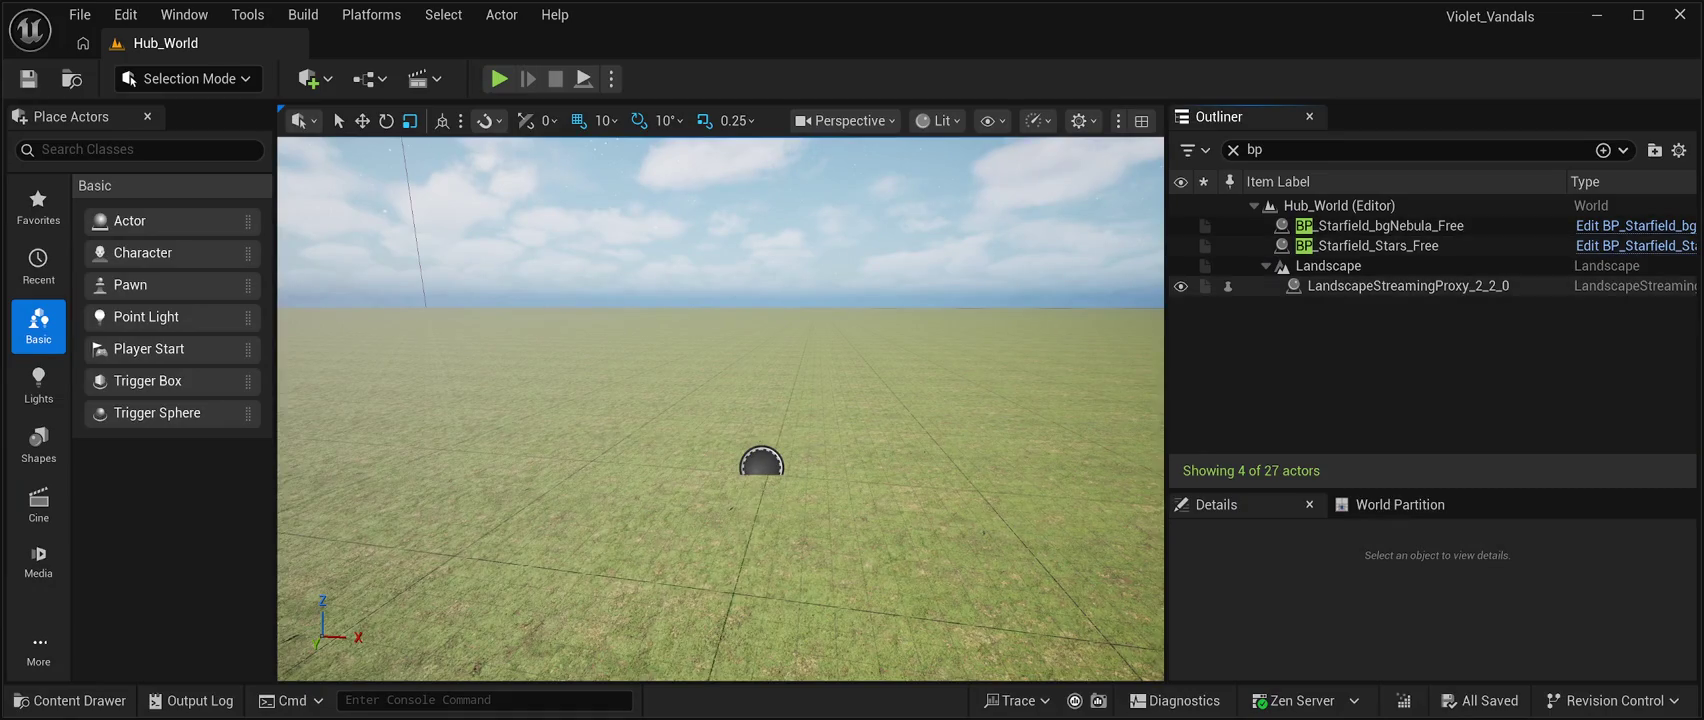
left_click(70, 700)
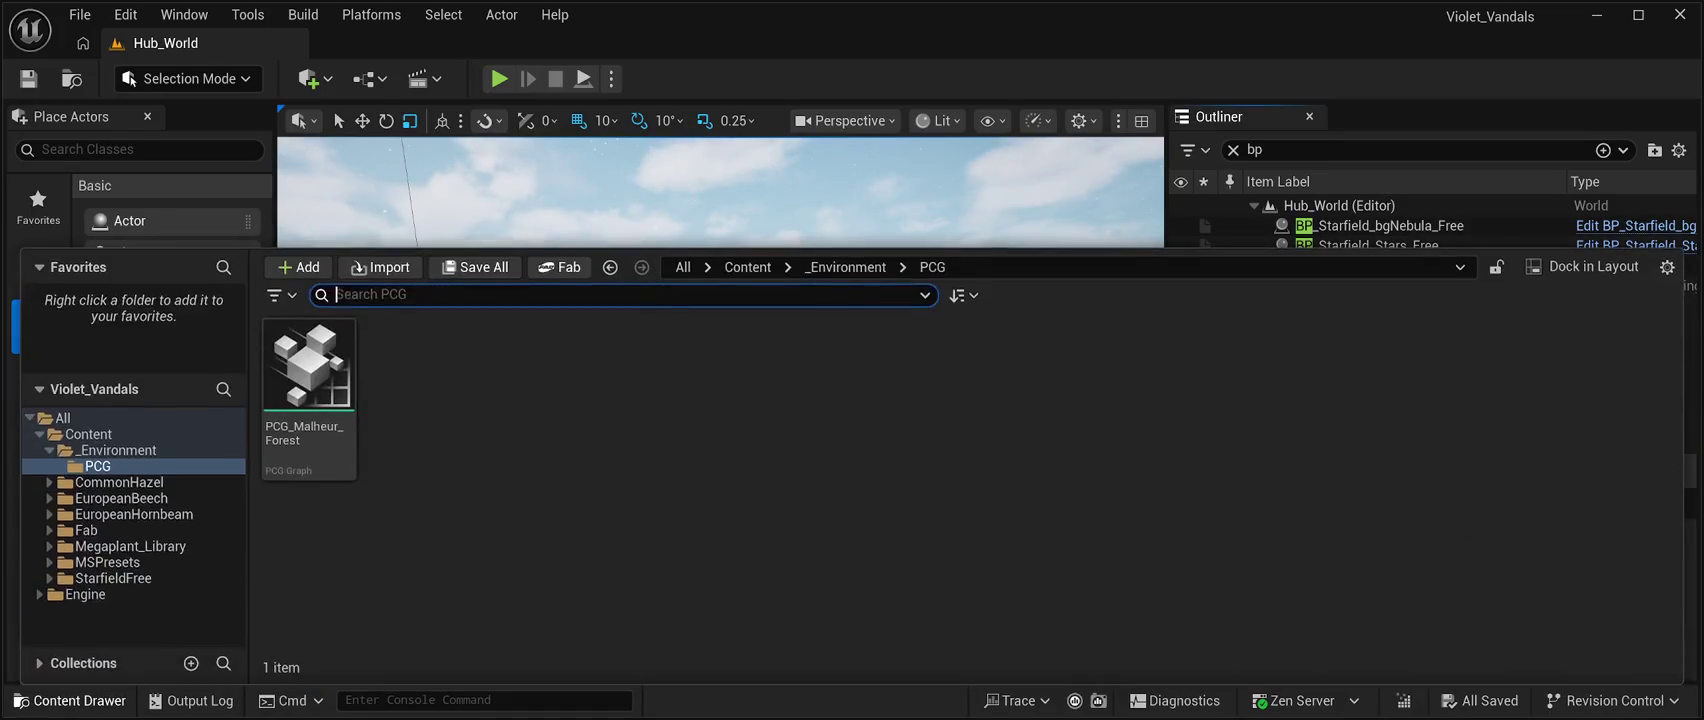
left_click(308, 365)
key("ctrl+space")
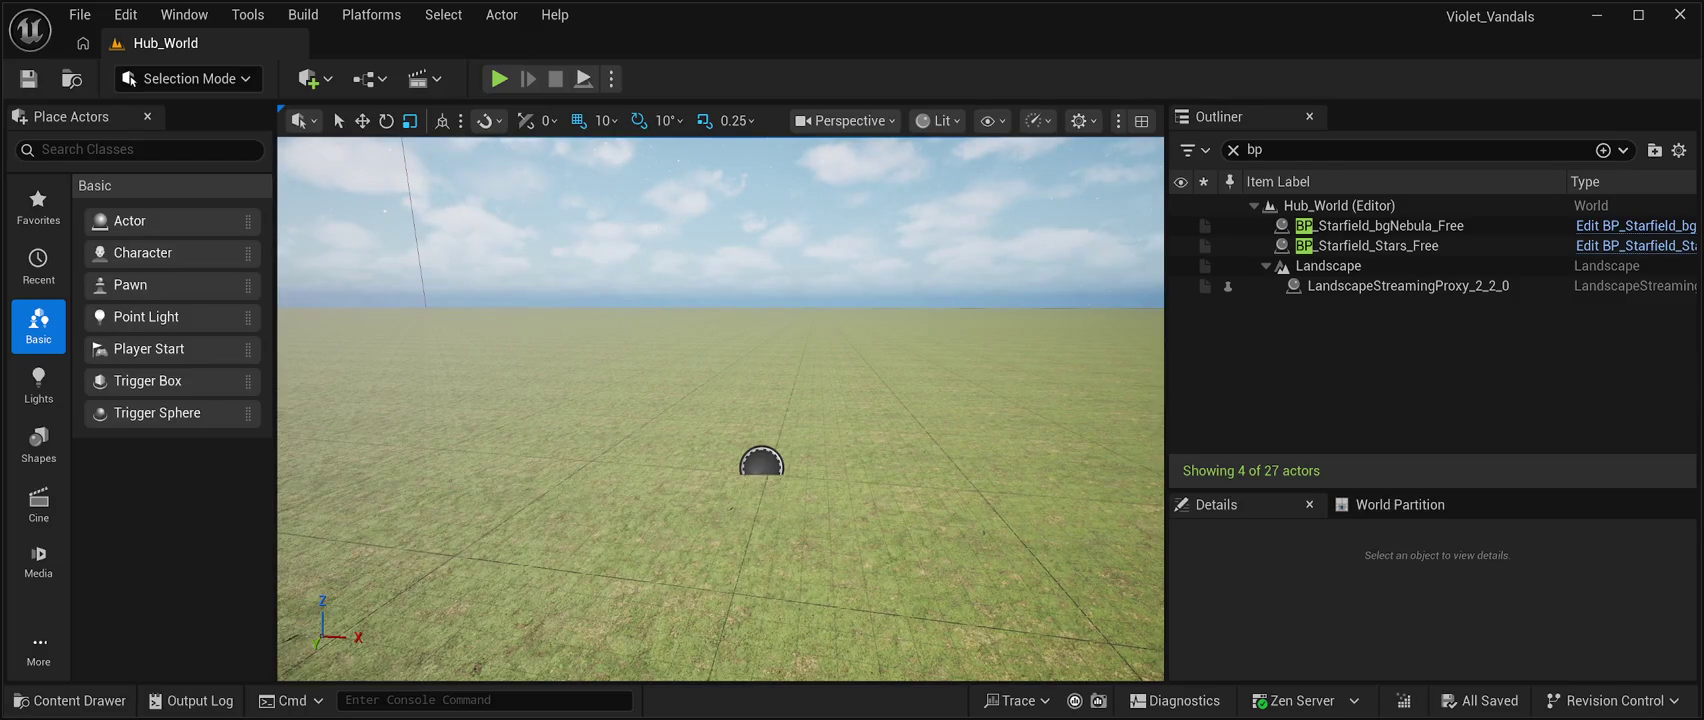
key("ctrl+space")
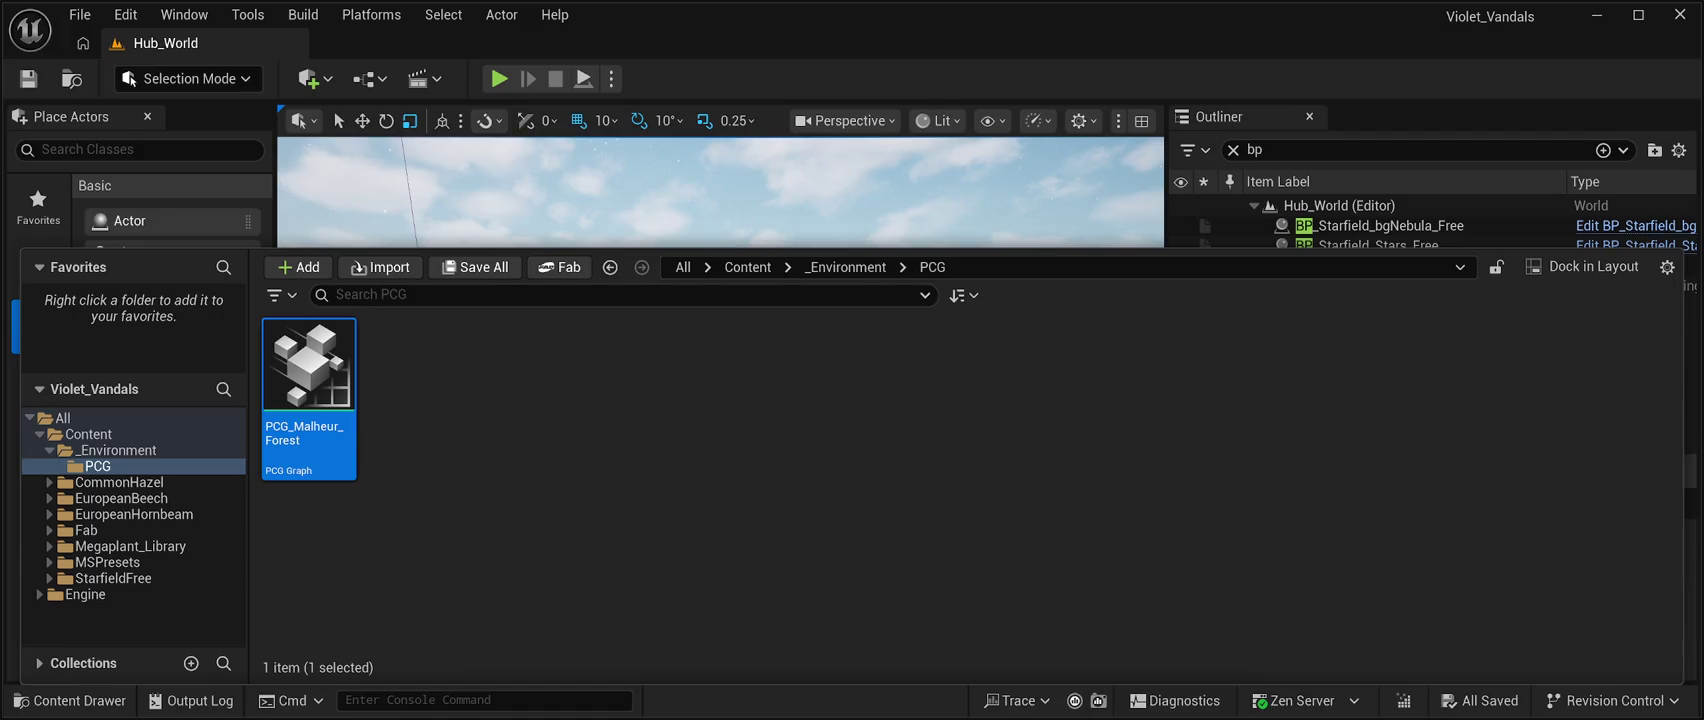
Hide the Content Drawer and save the Hub_World level's remaining change.
key("ctrl+space")
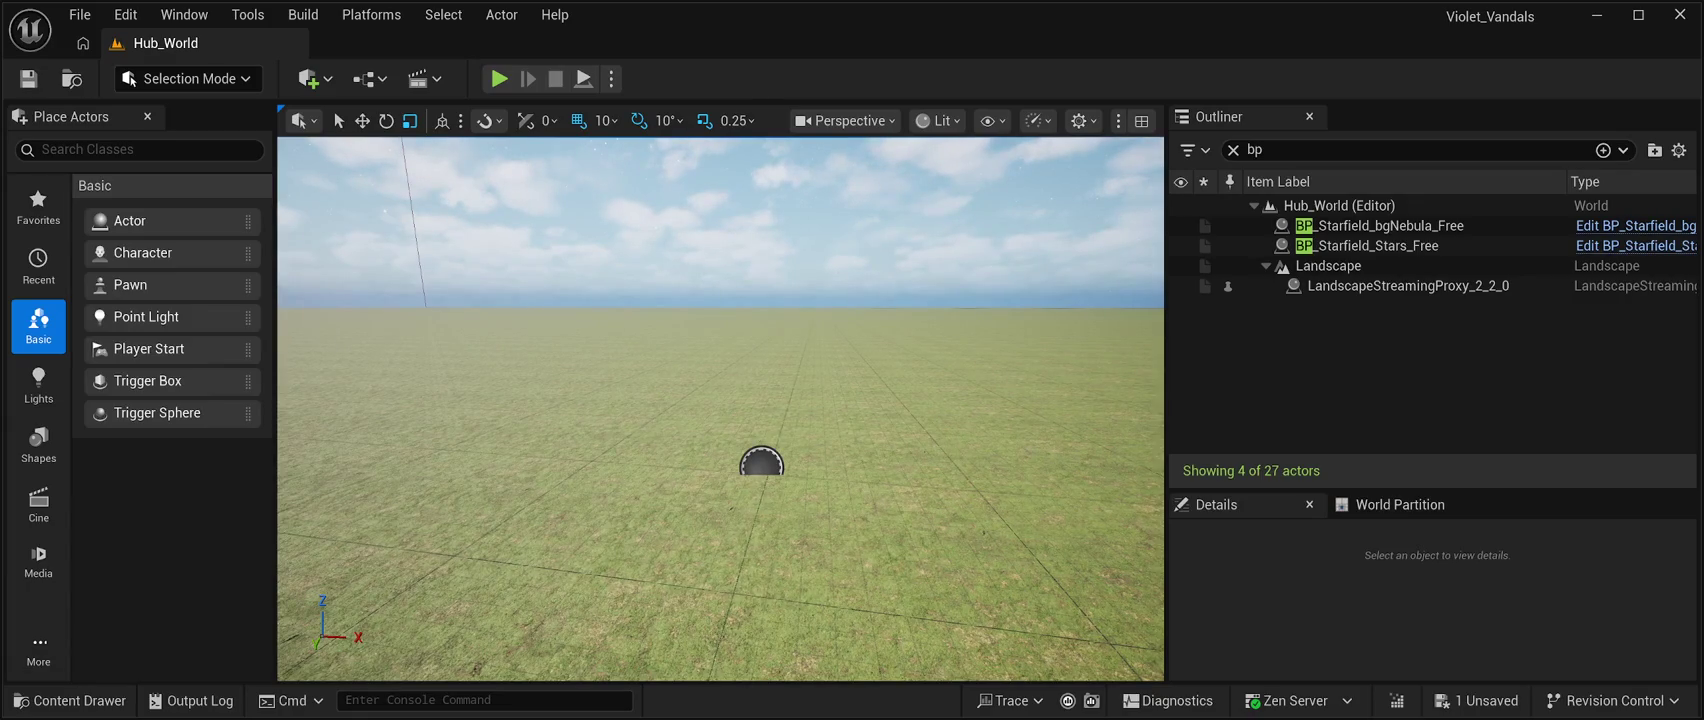
key("ctrl+s")
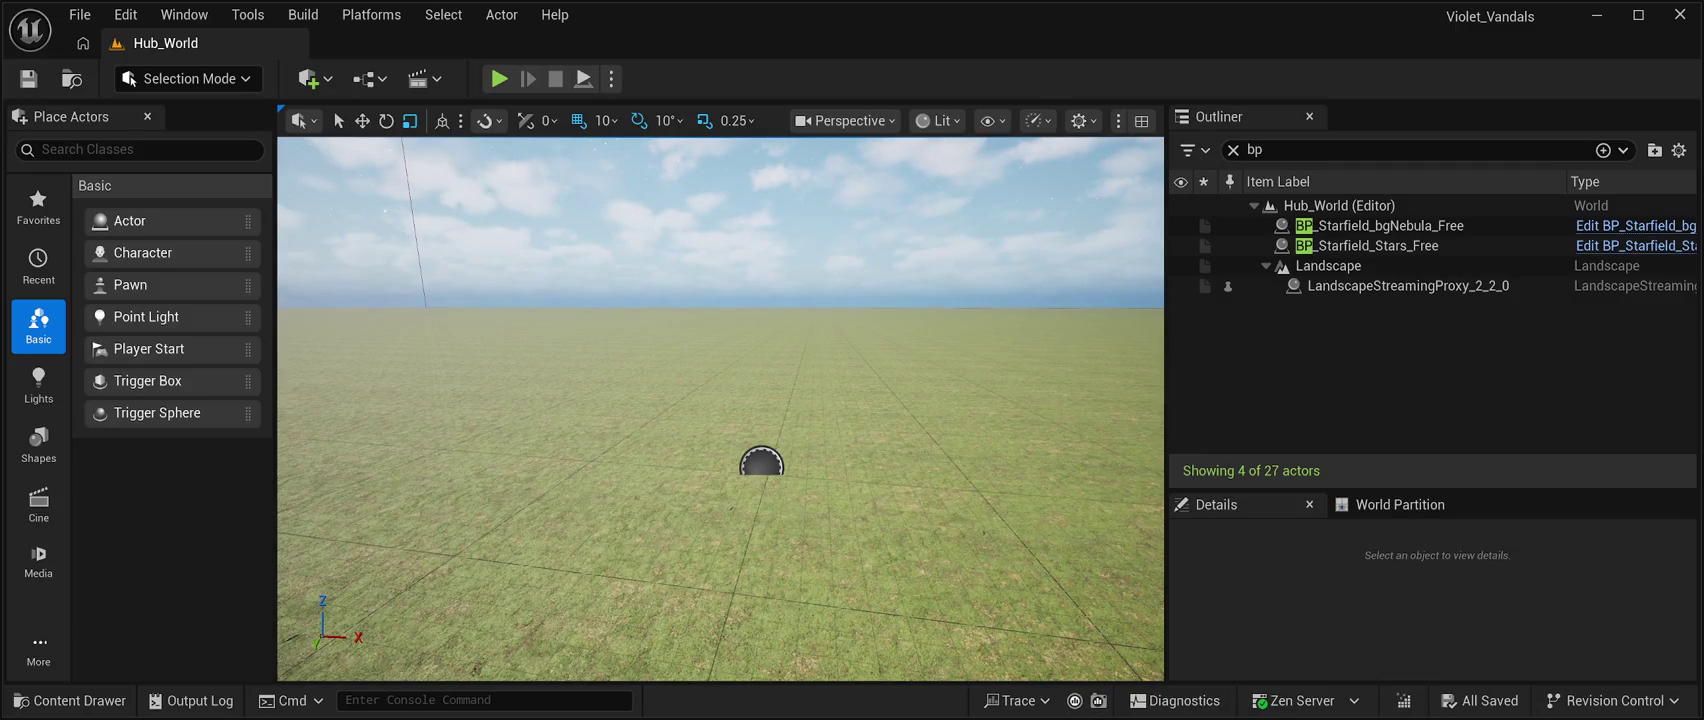